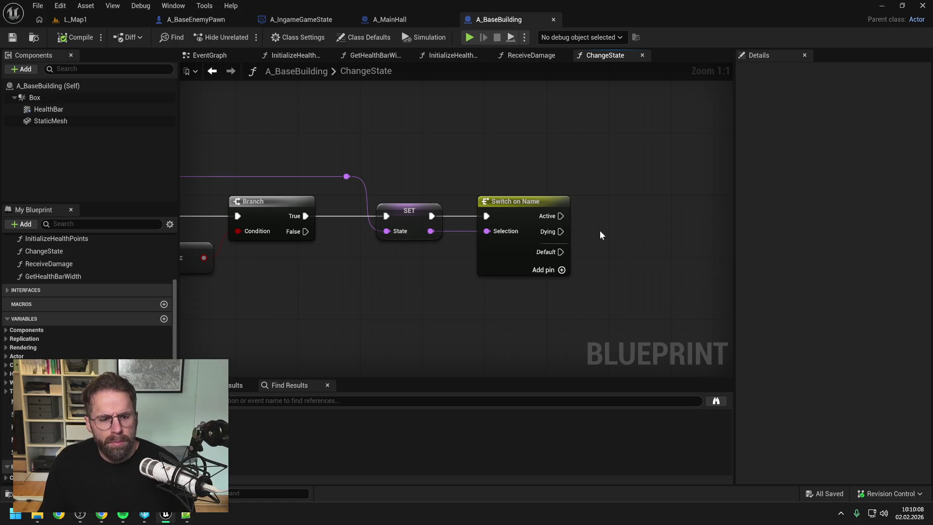
- Close every function tab except ChangeState
drag(600, 231, 555, 225)
right_click(611, 55)
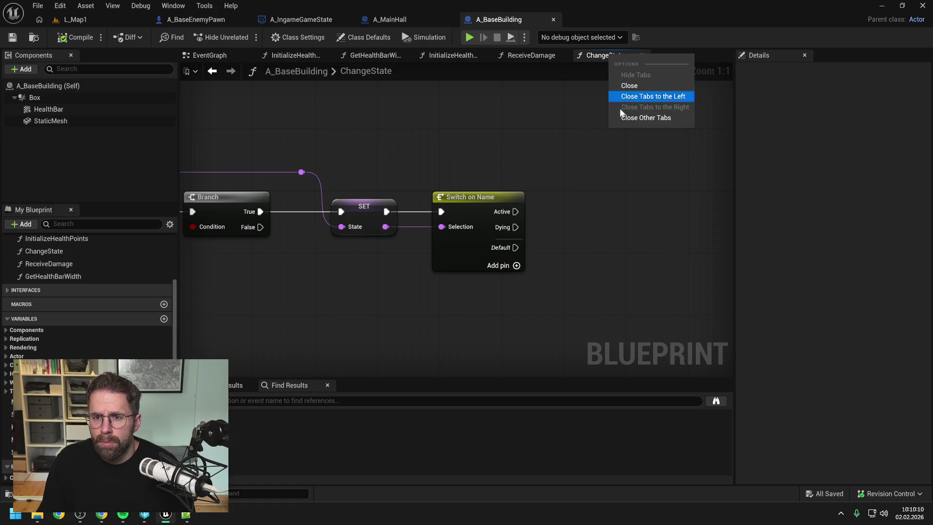
click(626, 118)
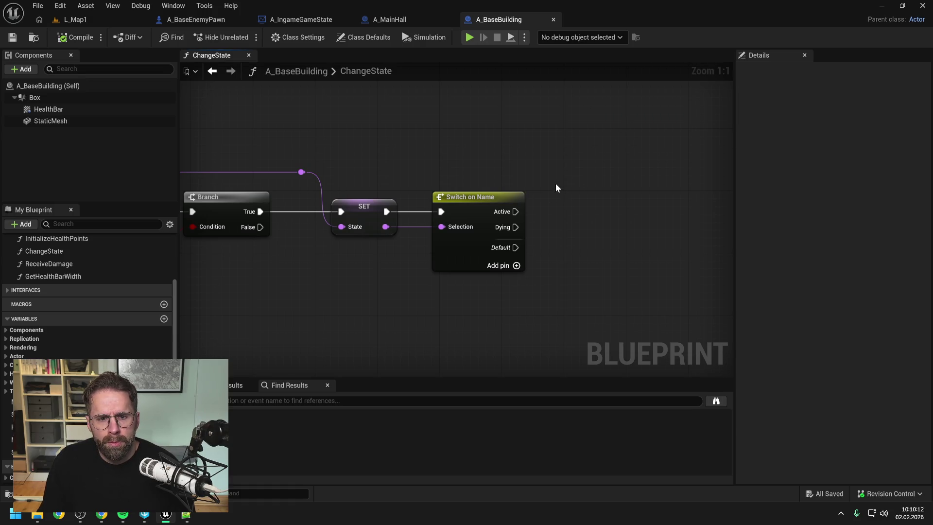
scroll(556, 183, down, 2)
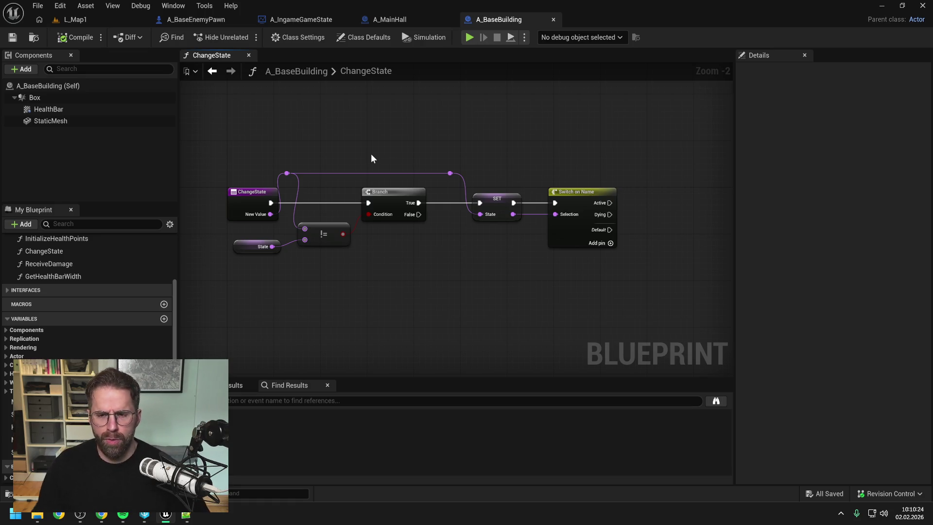
- Realign the reroute point, the Branch/SET/Switch group and the State getter, then save
drag(298, 173, 304, 173)
mouse_move(331, 142)
mouse_down()
mouse_move(572, 255)
mouse_move(575, 243)
mouse_up()
click(273, 272)
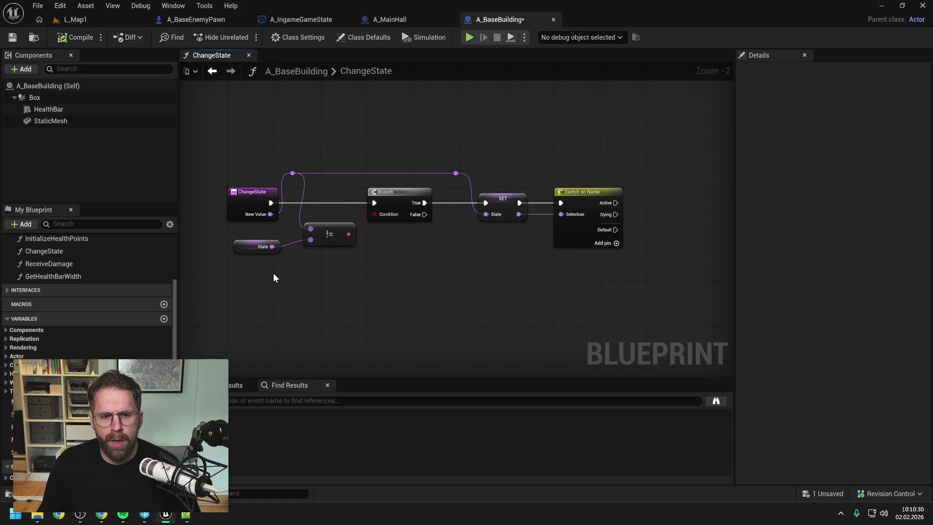
click(254, 249)
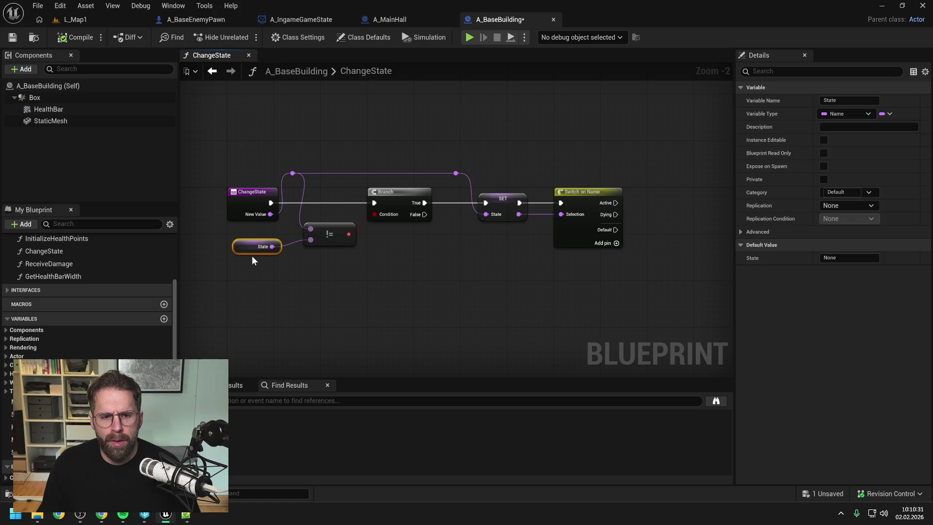
click(491, 272)
drag(634, 237, 561, 224)
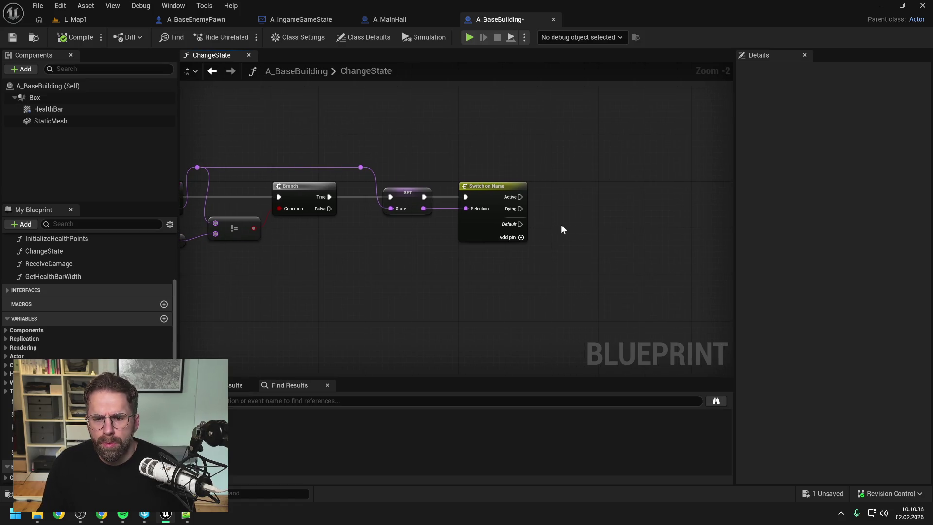
key(ctrl+s)
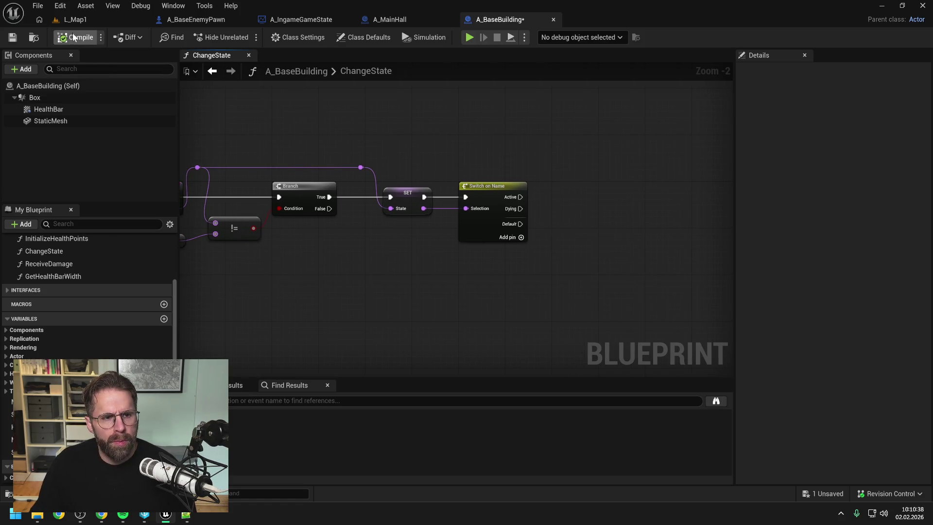
- Select the ChangeState function, then switch to A_MainHall and back to A_BaseBuilding
scroll(124, 272, up, 1)
click(92, 267)
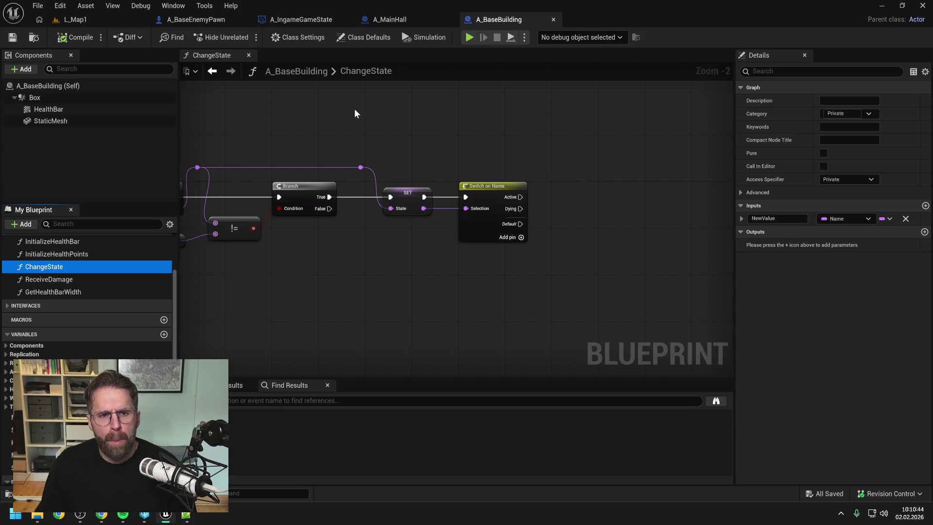
click(404, 19)
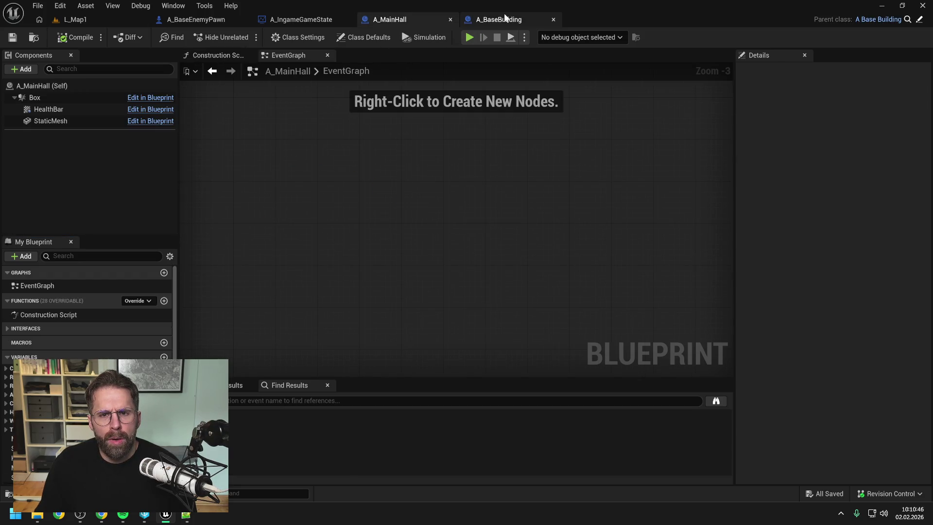
click(504, 18)
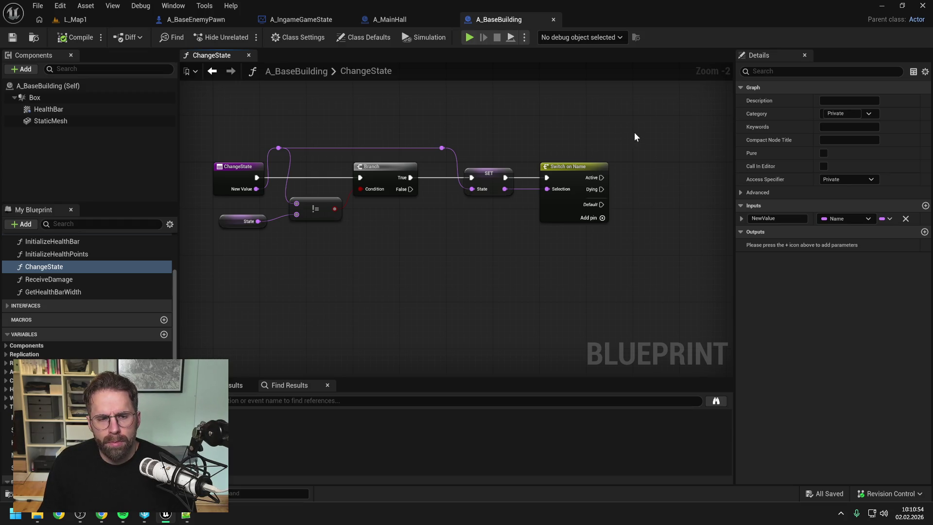
- Add a third Switch on Name pin named 'Dead', then compile and save
drag(671, 147, 634, 158)
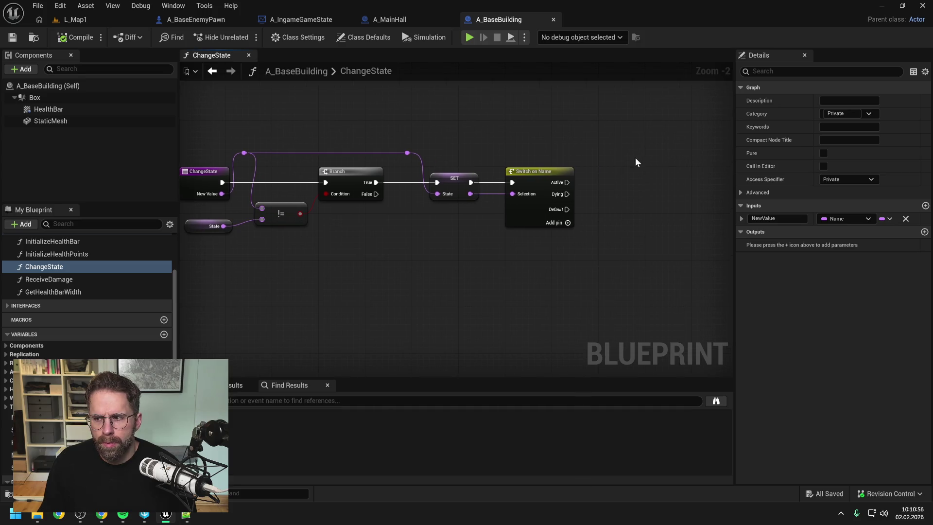
click(530, 217)
click(883, 100)
click(840, 142)
text(Dead)
key(Return)
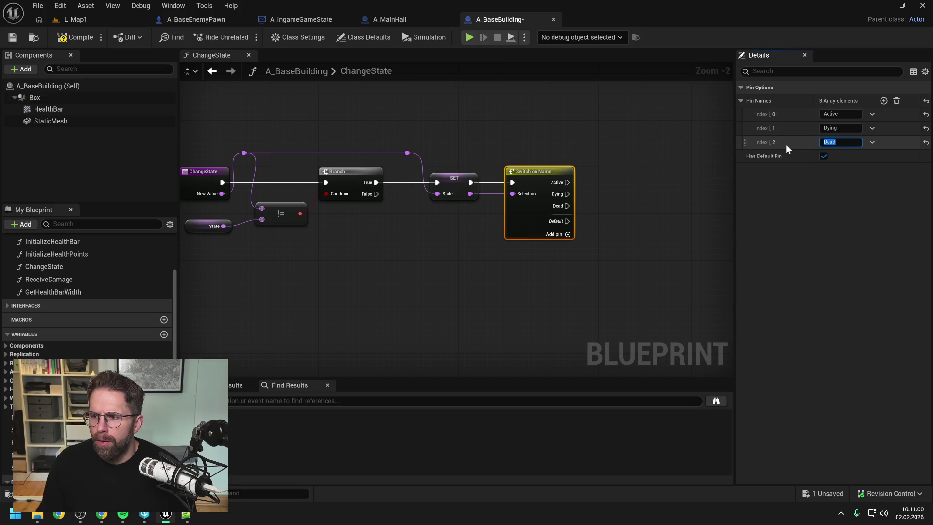
click(547, 136)
click(99, 41)
key(ctrl+s)
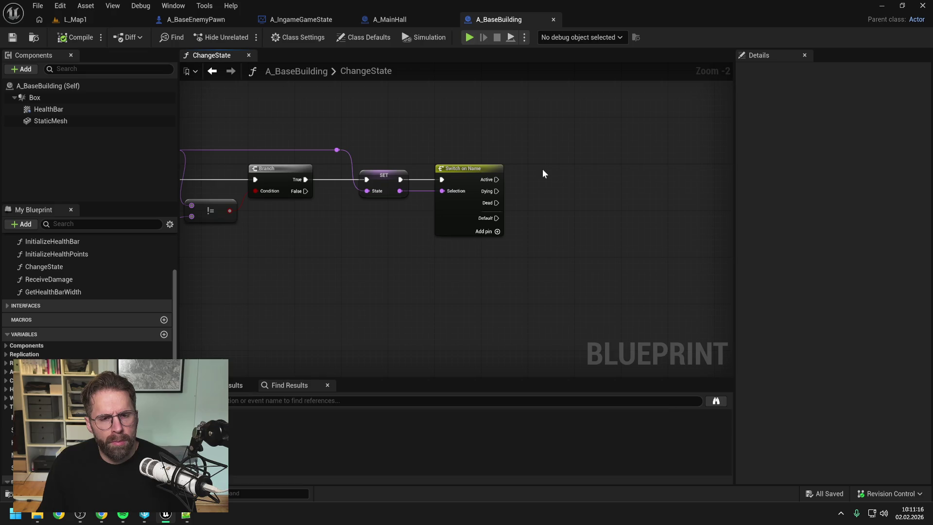
- Look over the ChangeState graph and select the EventGraph entry in My Blueprint
drag(543, 173, 520, 176)
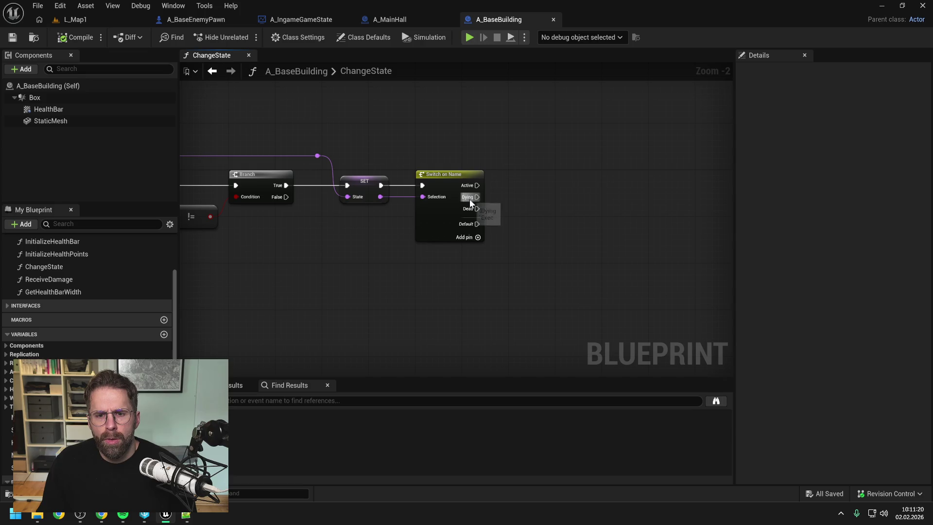
scroll(65, 313, up, 3)
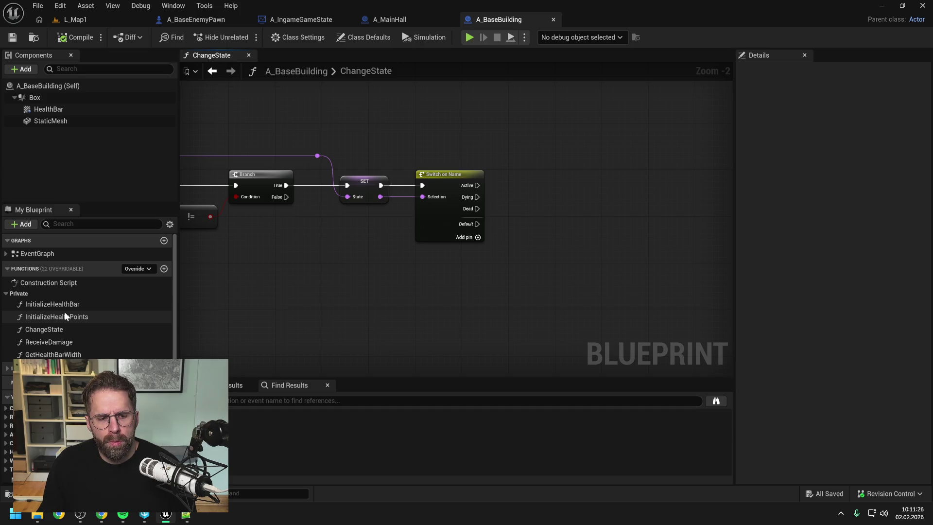
scroll(65, 314, down, 3)
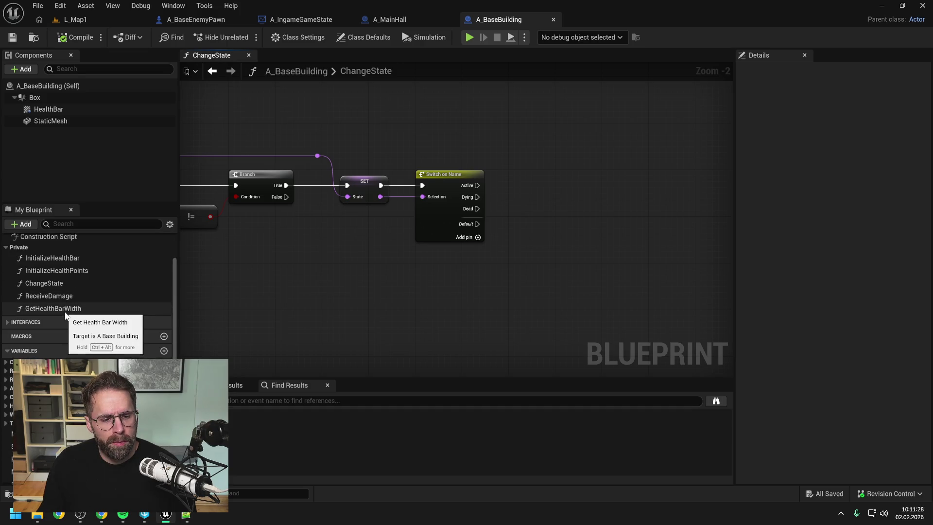
scroll(65, 314, up, 3)
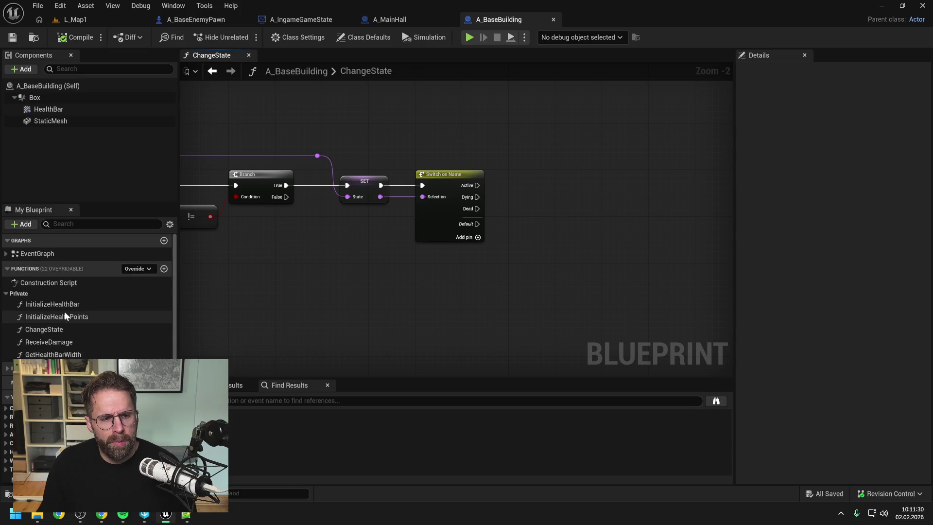
click(72, 253)
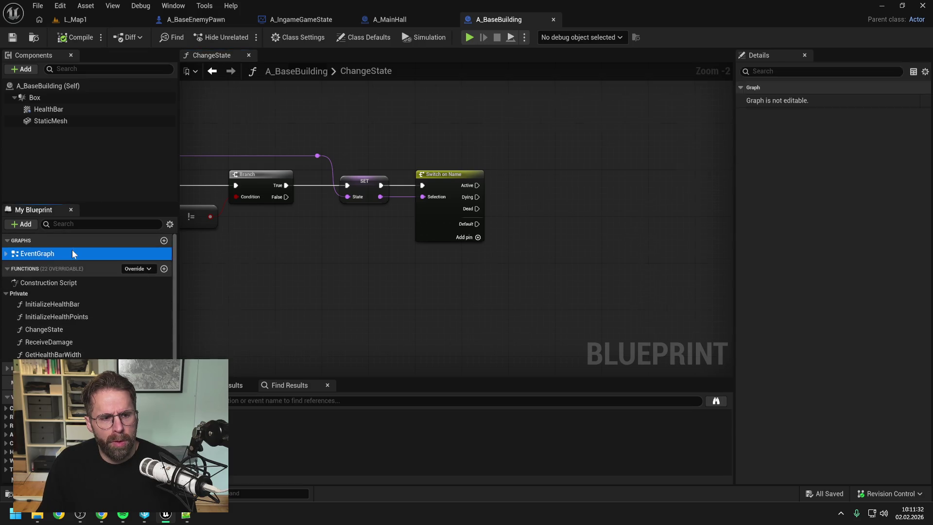
- Add an Event Tick node below the DamageBuilding event in the EventGraph, then compile and save
double_click(72, 252)
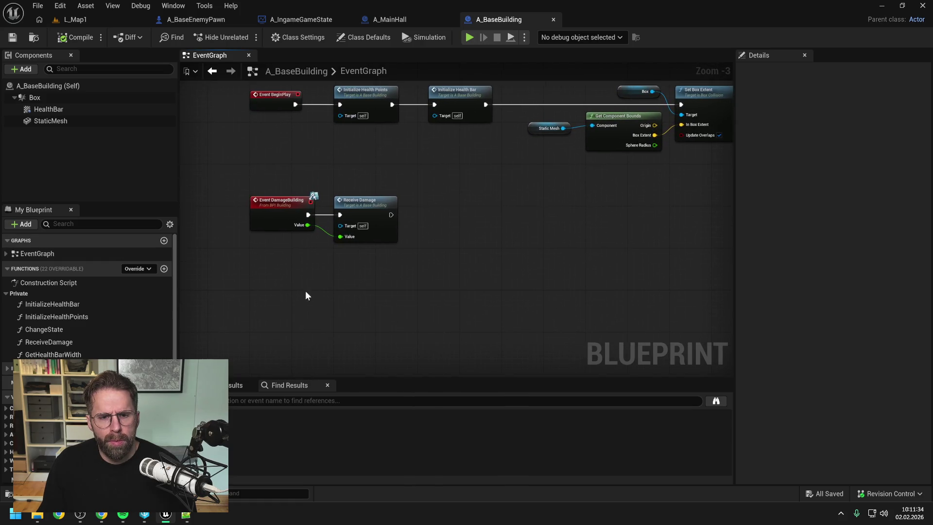
right_click(299, 302)
text(tick)
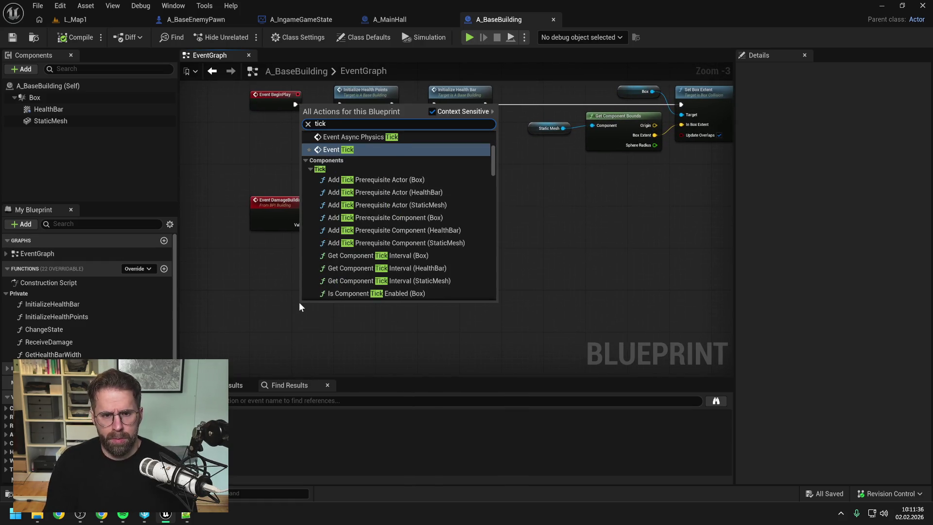
click(340, 150)
drag(318, 305, 275, 308)
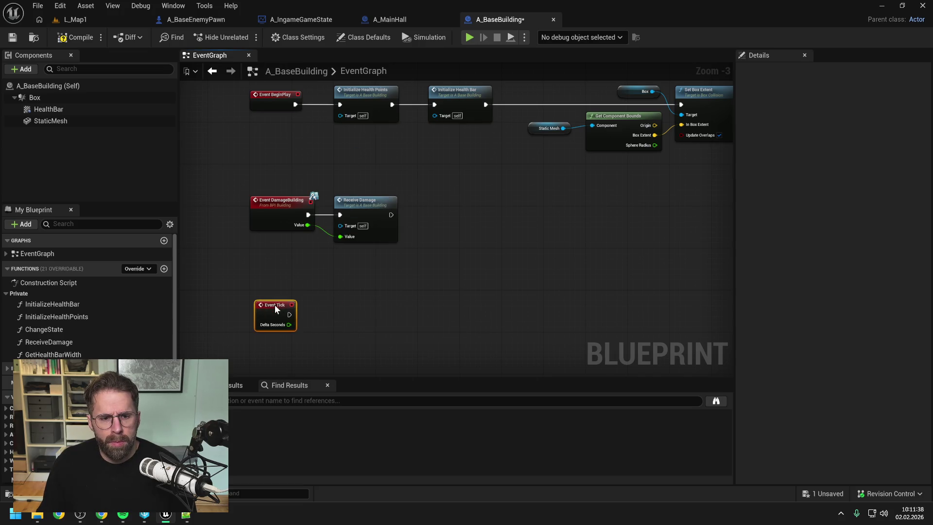
click(352, 292)
drag(354, 297, 349, 252)
click(69, 40)
key(ctrl+s)
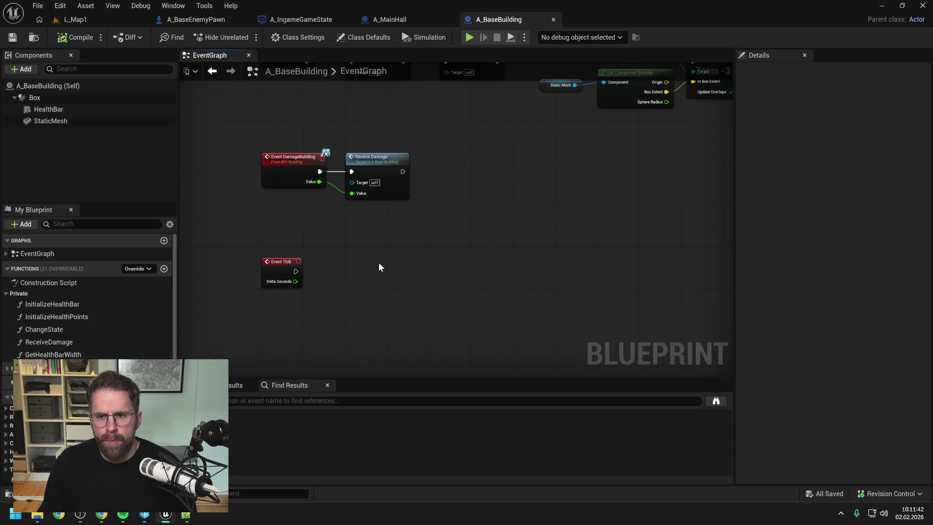
- Add a State getter feeding a Switch on Name node and save
drag(379, 268, 388, 231)
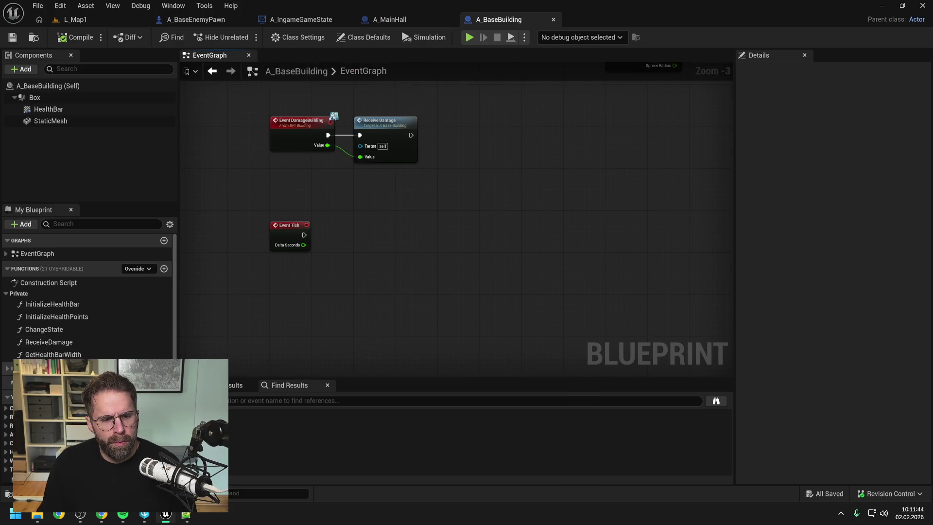
scroll(88, 292, down, 4)
mouse_move(20, 437)
mouse_down()
mouse_move(336, 216)
mouse_move(392, 234)
mouse_up()
click(352, 239)
text(switch)
key(Return)
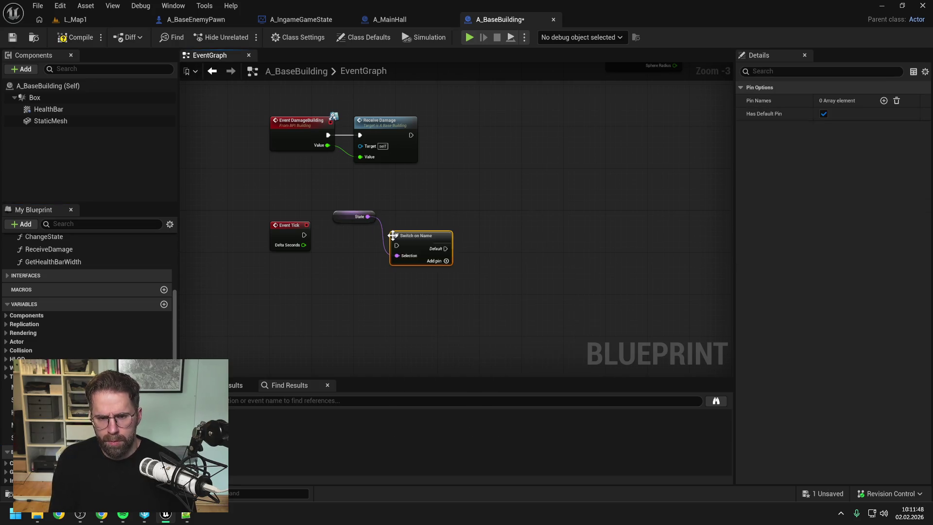
key(ctrl+s)
- Line up Event Tick and the State getter, then compile and save
mouse_move(290, 234)
mouse_down()
mouse_move(316, 234)
mouse_move(292, 243)
mouse_move(396, 246)
mouse_move(415, 234)
mouse_up()
click(349, 226)
drag(353, 216, 342, 227)
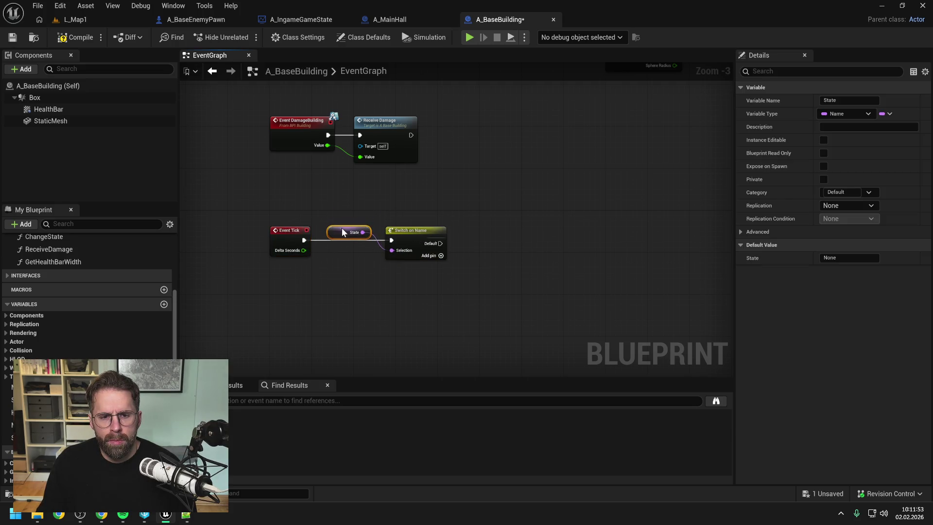
click(442, 204)
click(75, 37)
key(ctrl+s)
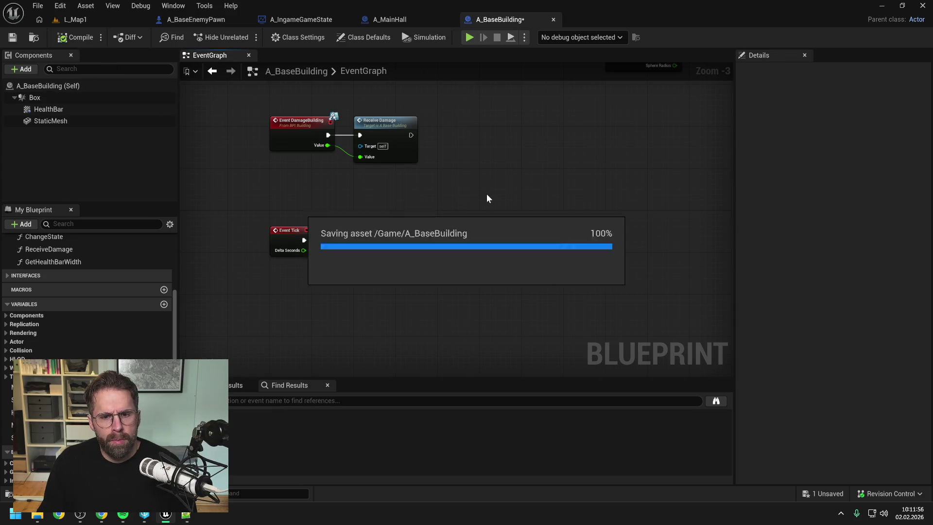
- Give the Switch on Name a 'Dying' case pin, then save and compile
click(420, 234)
click(377, 243)
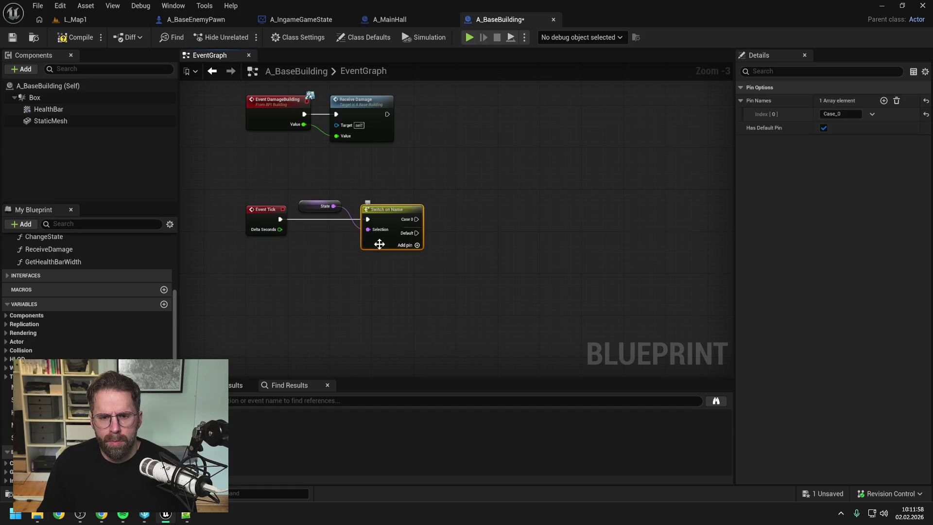
text(Dying)
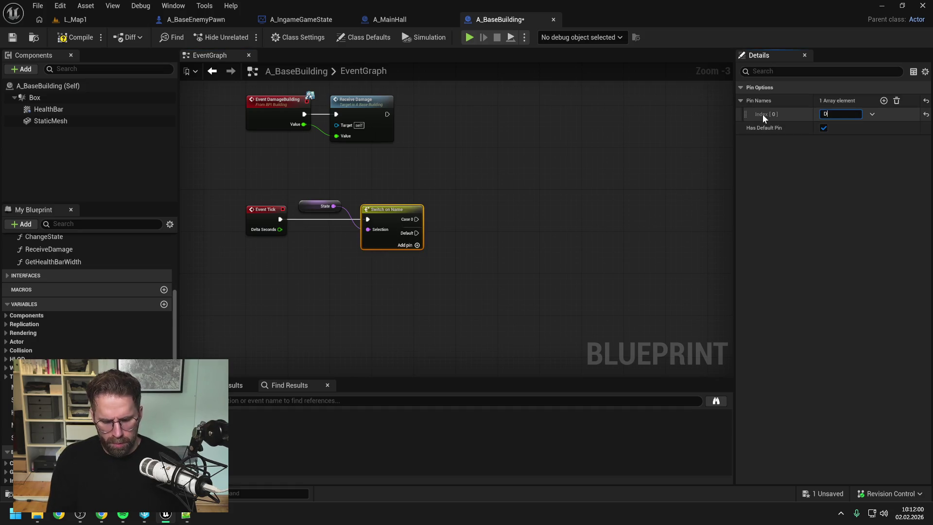
key(Return)
key(ctrl+s)
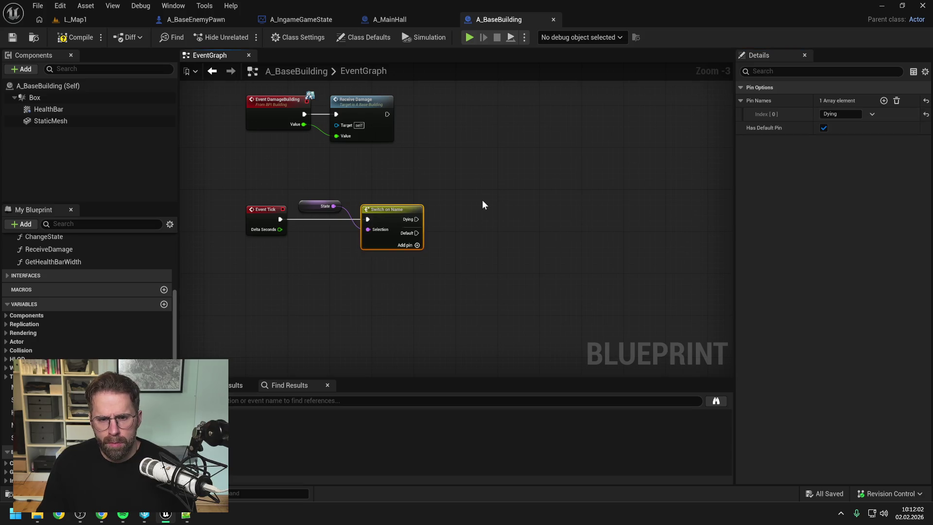
click(482, 199)
click(84, 38)
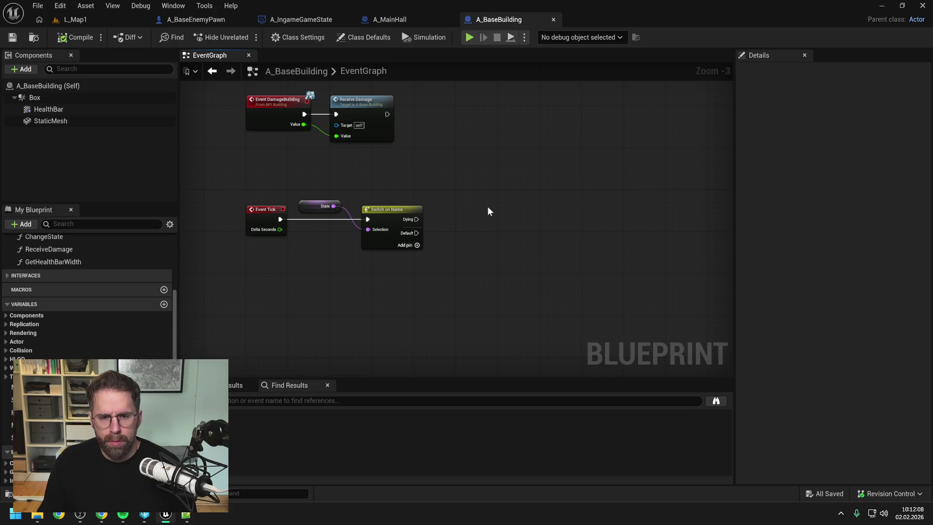
- Add a new function to A_BaseBuilding
drag(488, 206, 467, 200)
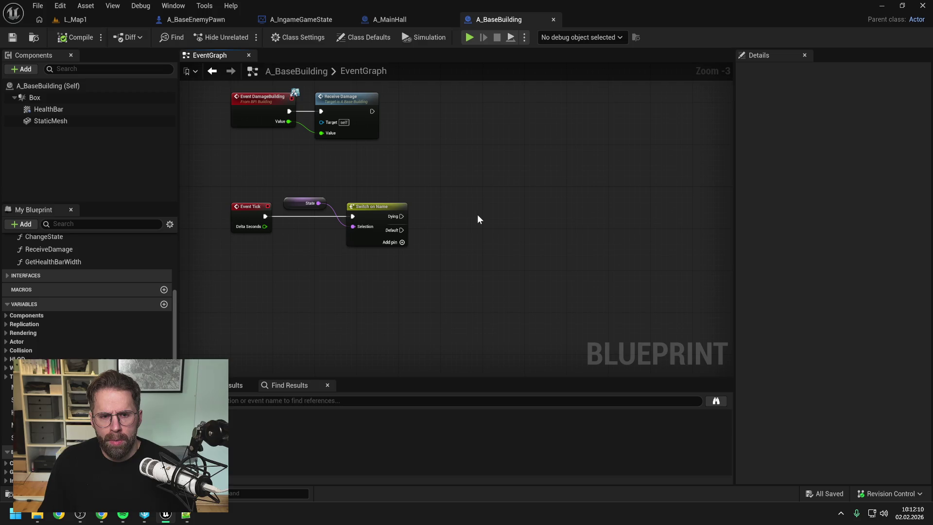
scroll(160, 294, up, 4)
click(164, 268)
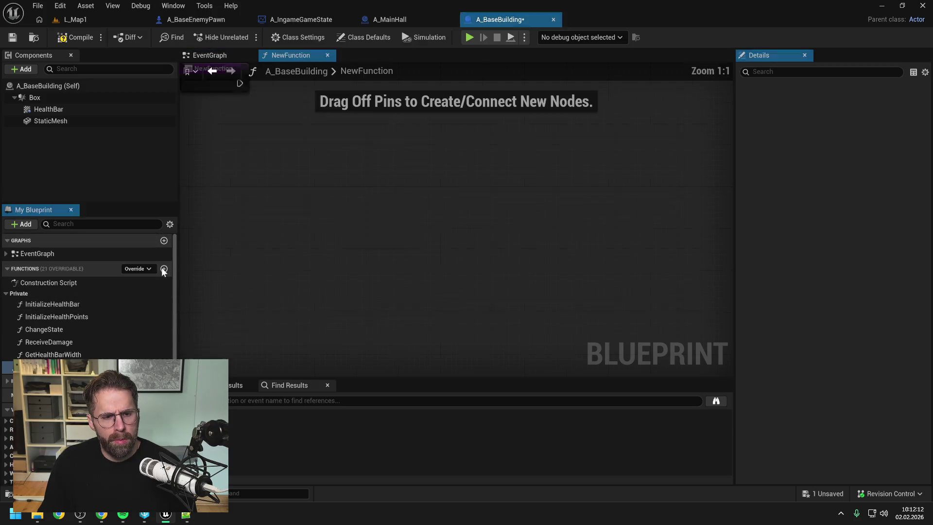
- Name the function ProcessStateDying, move it into the Private category with Private access, and save
text(ProcessStateDying)
key(Return)
key(ctrl+s)
drag(47, 331, 18, 293)
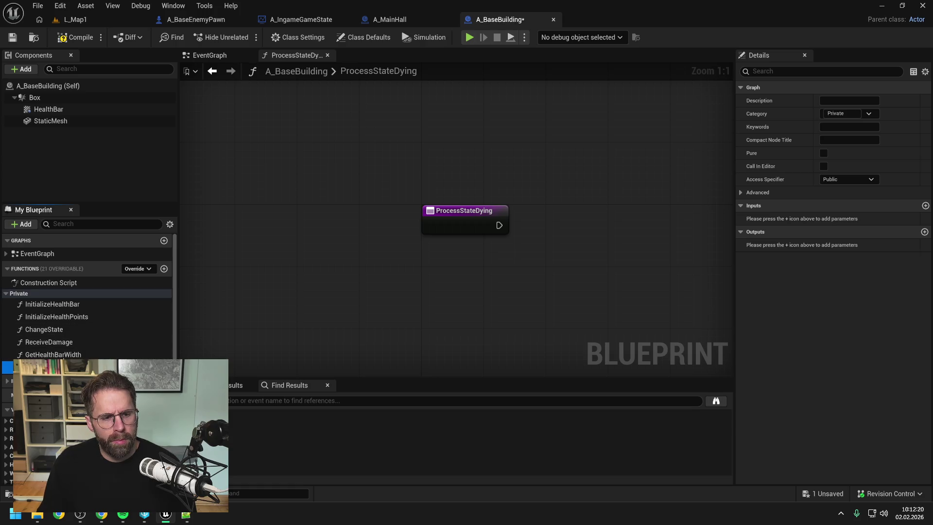
click(840, 178)
click(834, 204)
key(ctrl+s)
- Call ProcessStateDying from the Dying case in the EventGraph, save, and open its graph
click(209, 55)
drag(90, 342, 448, 198)
drag(401, 216, 452, 216)
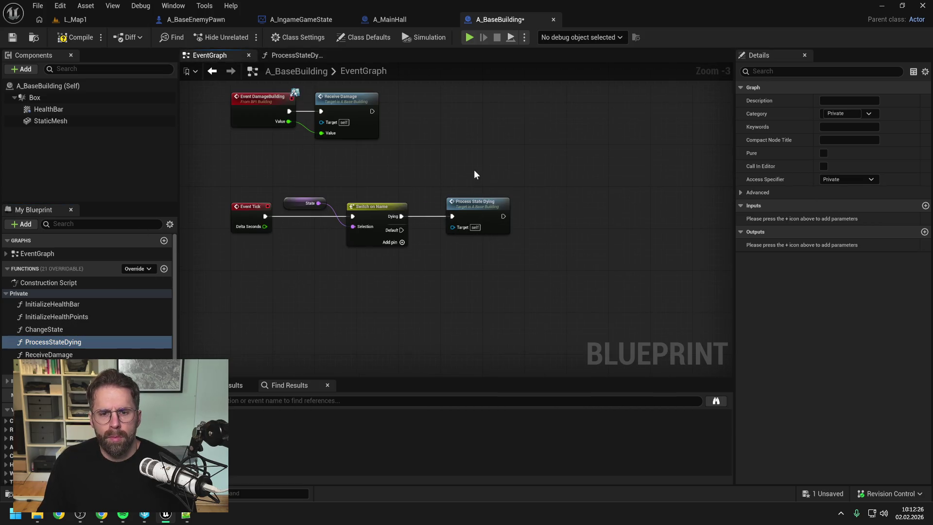
key(ctrl+s)
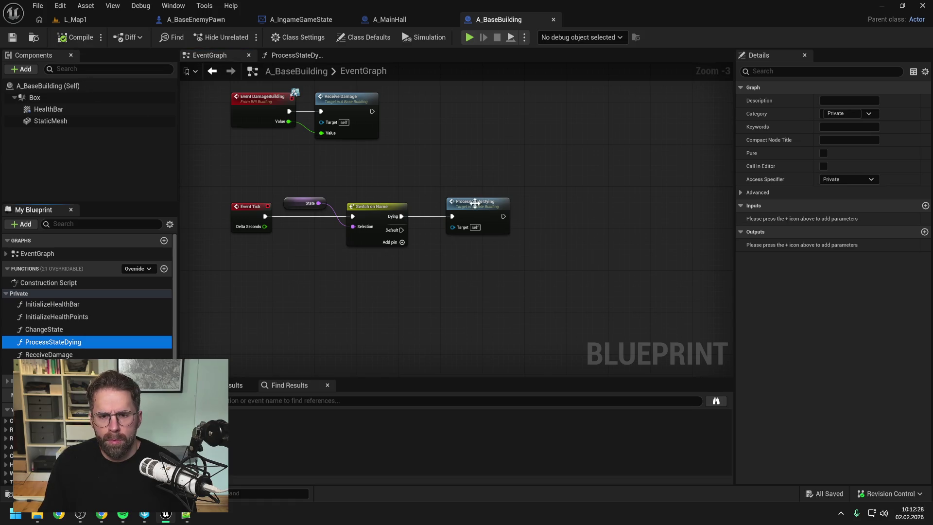
double_click(475, 203)
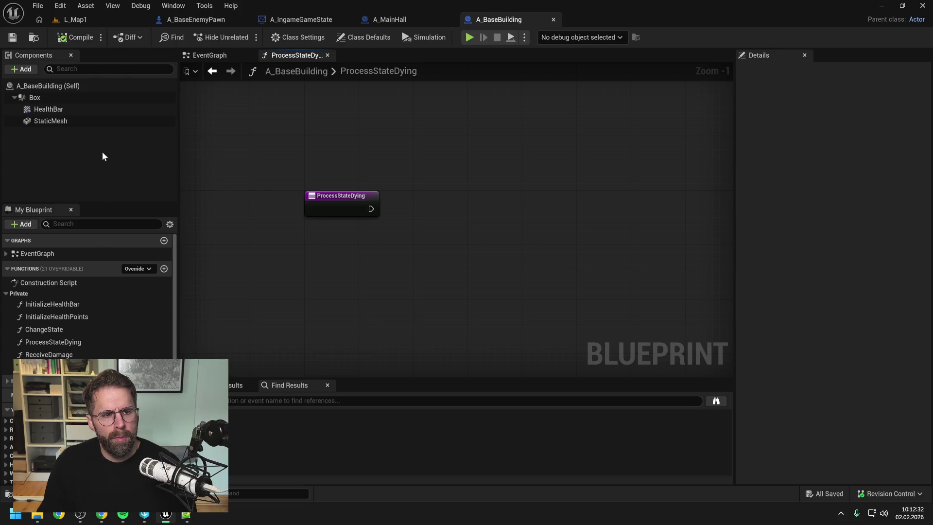
- Add a HealthBar reference with Set Visibility, run from the ProcessStateDying entry
click(55, 110)
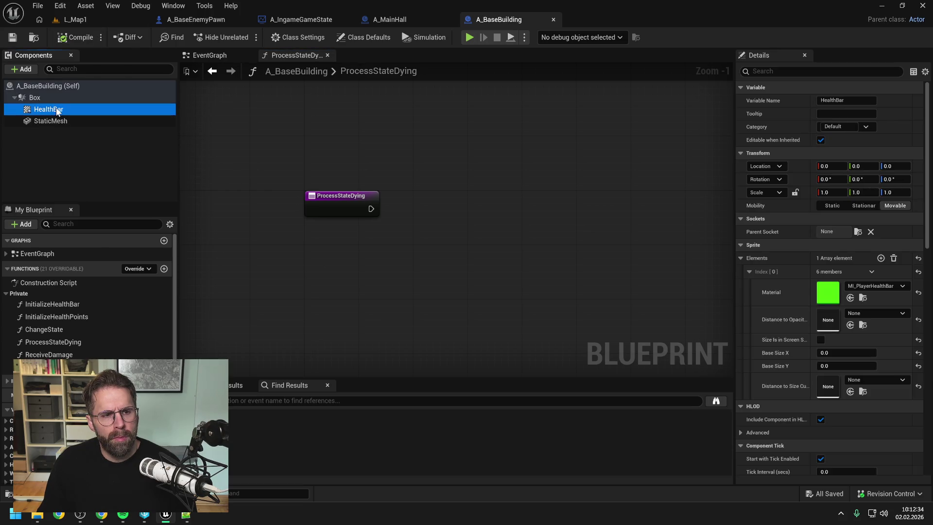
click(54, 122)
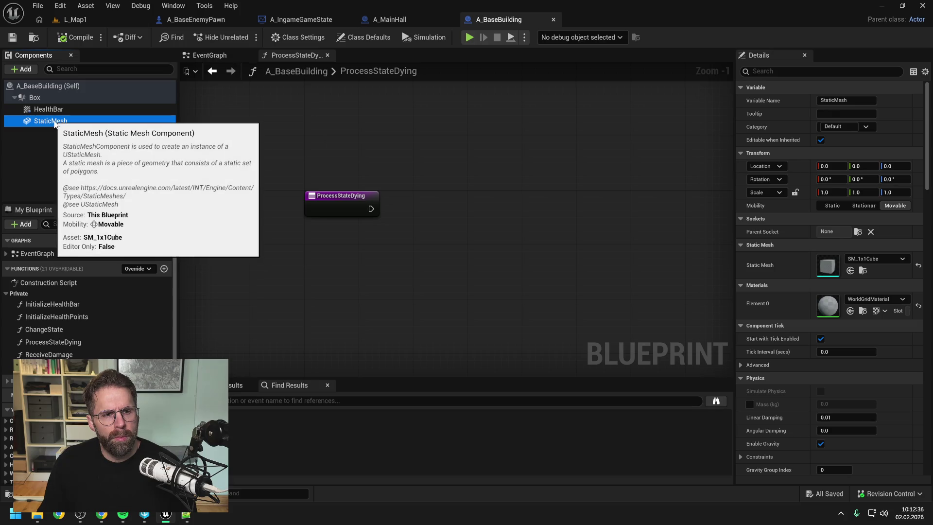
click(48, 109)
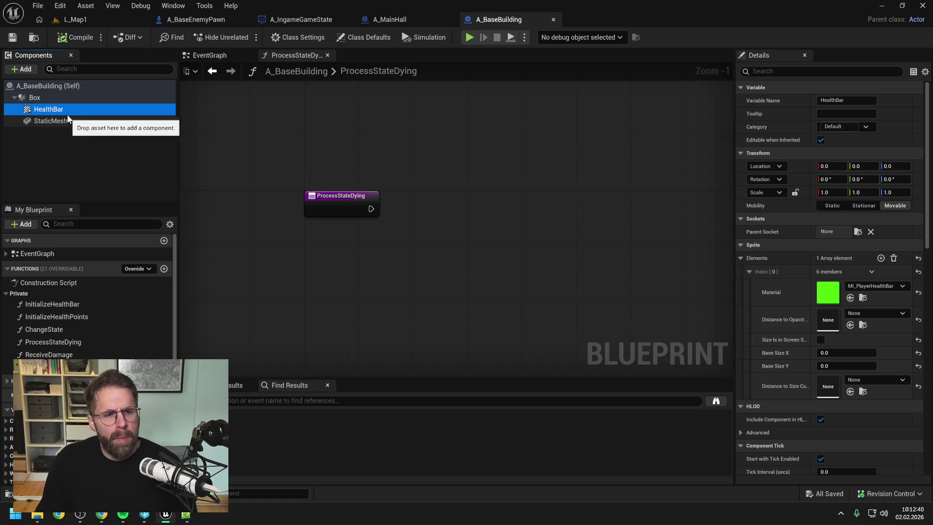
drag(62, 110, 484, 193)
text(set vis)
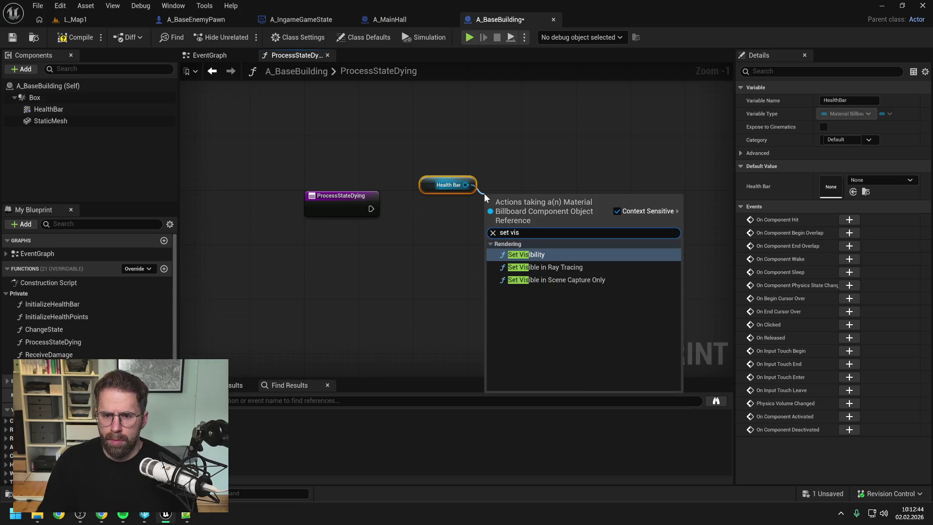
click(547, 253)
drag(540, 209, 547, 195)
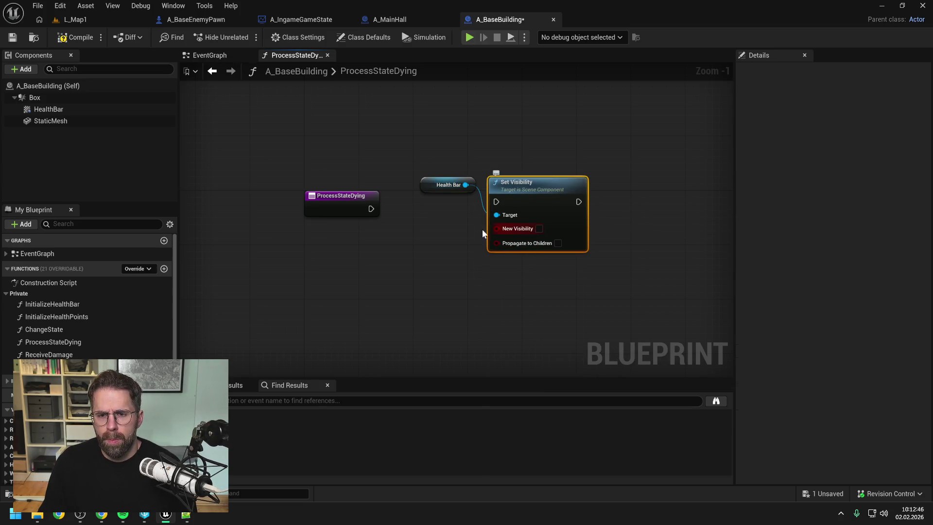
drag(371, 208, 538, 194)
- Compile and save ProcessStateDying, then add a StaticMesh reference to the graph
click(430, 242)
drag(430, 243, 350, 238)
scroll(557, 202, down, 1)
drag(557, 202, 442, 203)
click(81, 38)
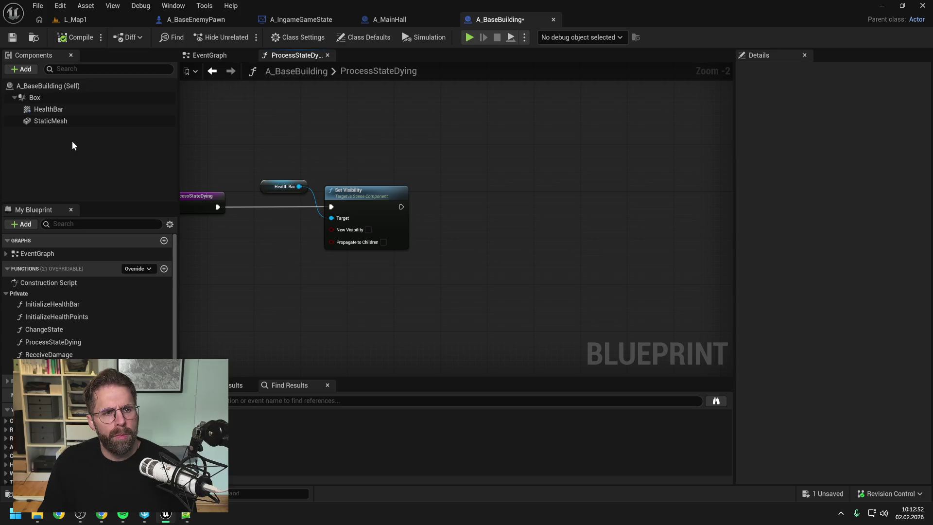
key(ctrl+s)
drag(268, 185, 268, 191)
click(14, 38)
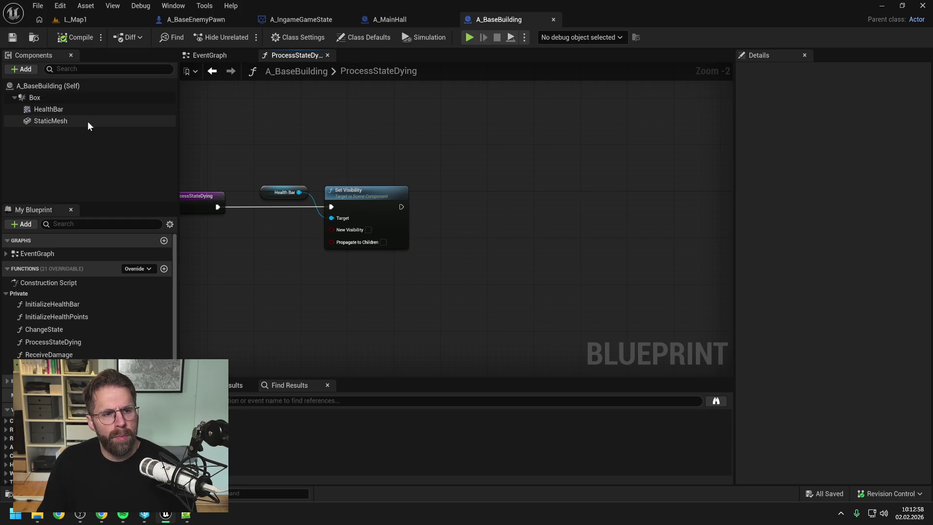
drag(85, 121, 448, 185)
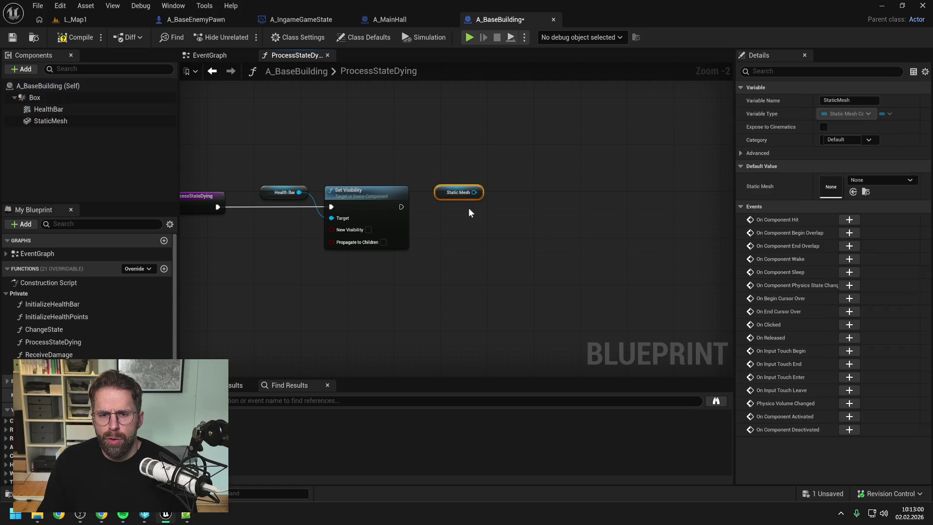
- Add an FInterp to Constant node to the ProcessStateDying graph
right_click(507, 226)
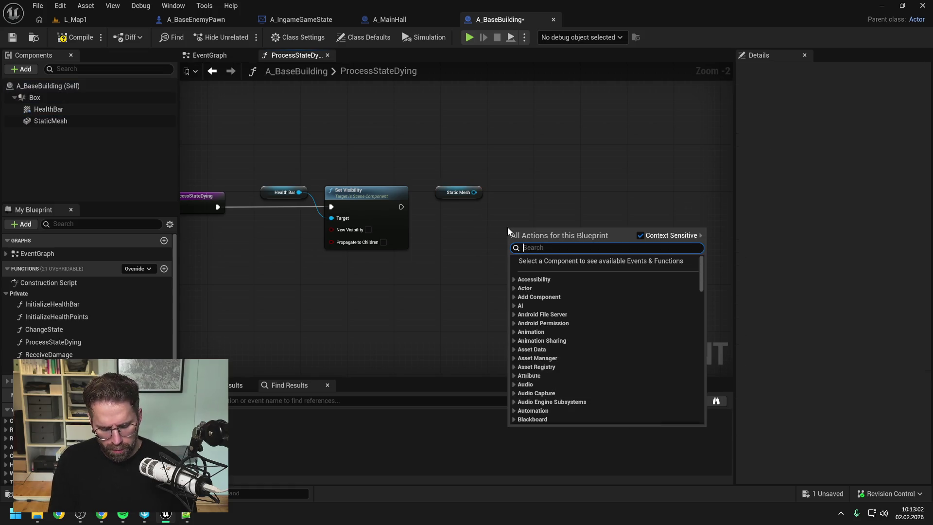
text(interp con)
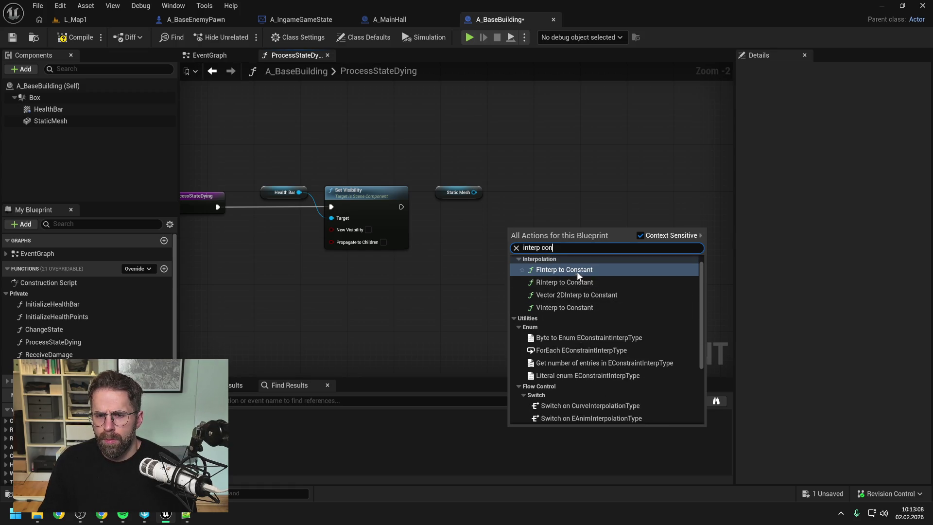
click(576, 270)
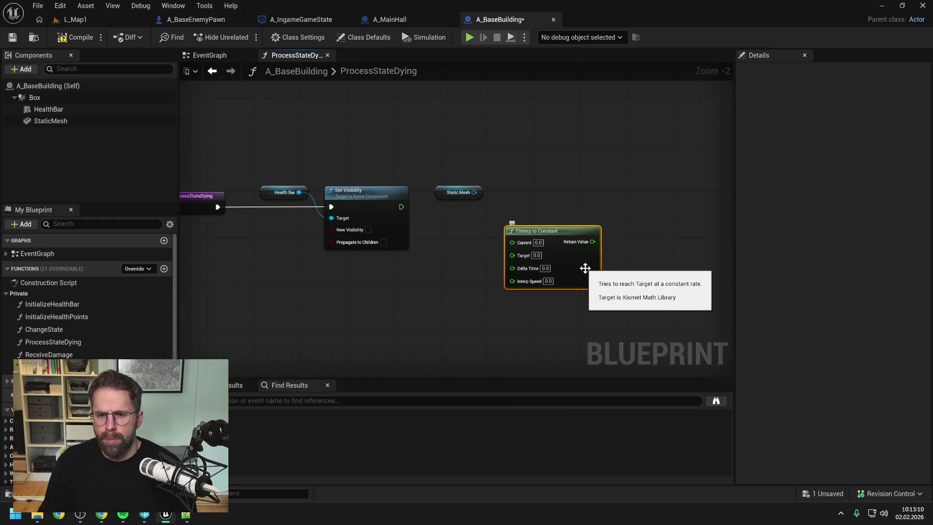
drag(634, 246, 573, 246)
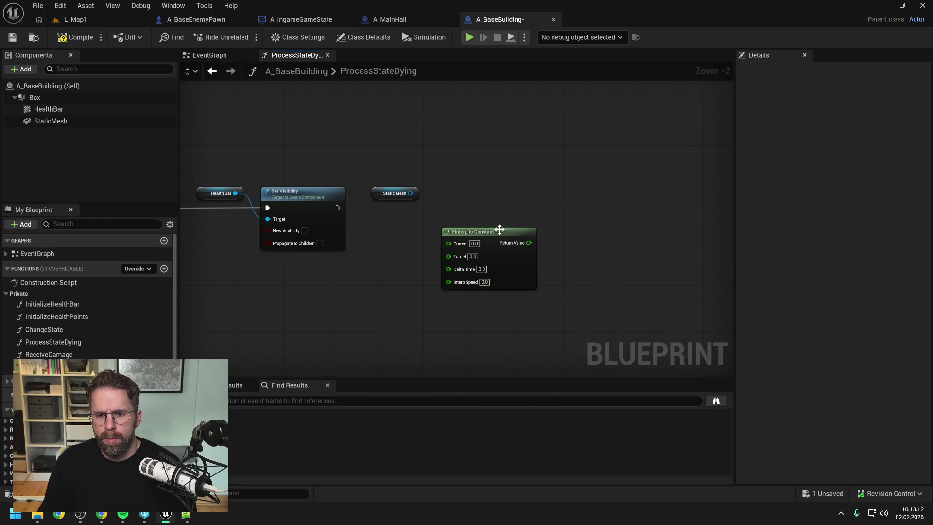
drag(495, 229, 489, 236)
- Add Set Relative Location for Static Mesh with New Location split, run after Set Visibility
drag(410, 193, 518, 209)
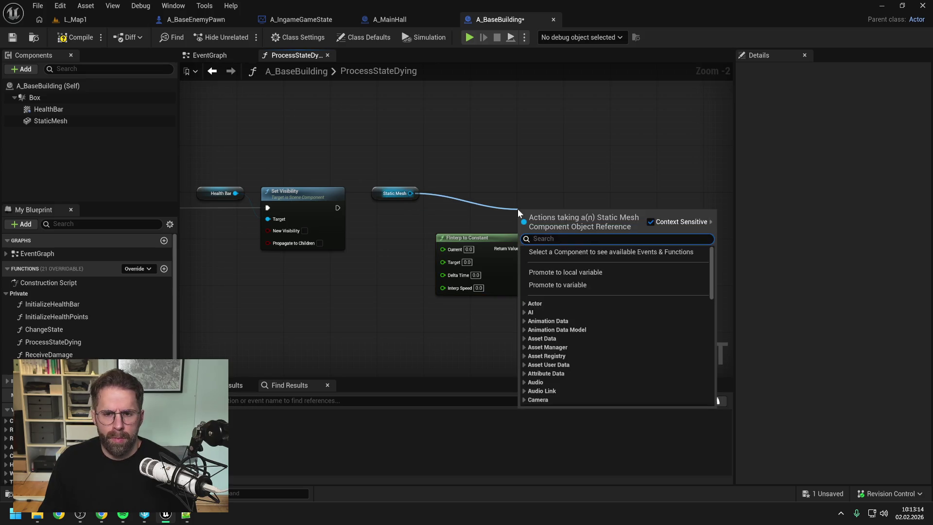
text(set relative)
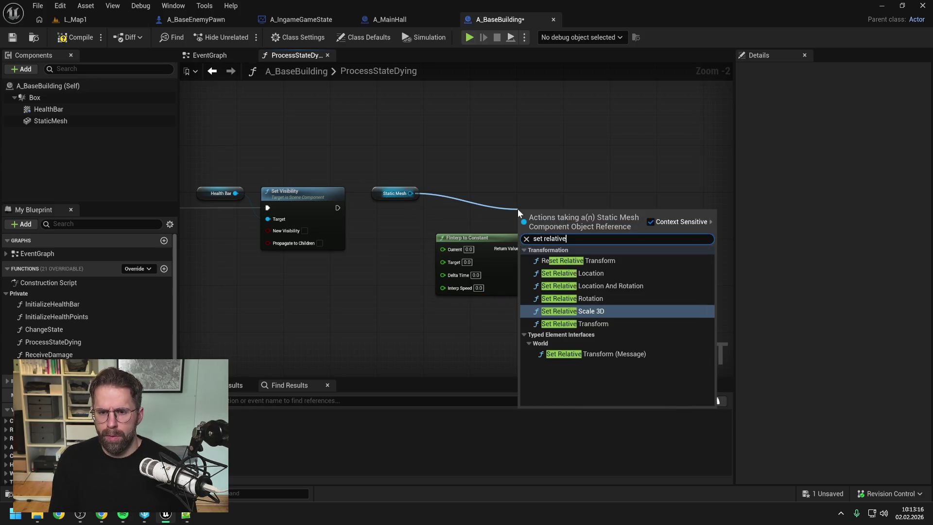
click(568, 273)
drag(559, 205, 629, 193)
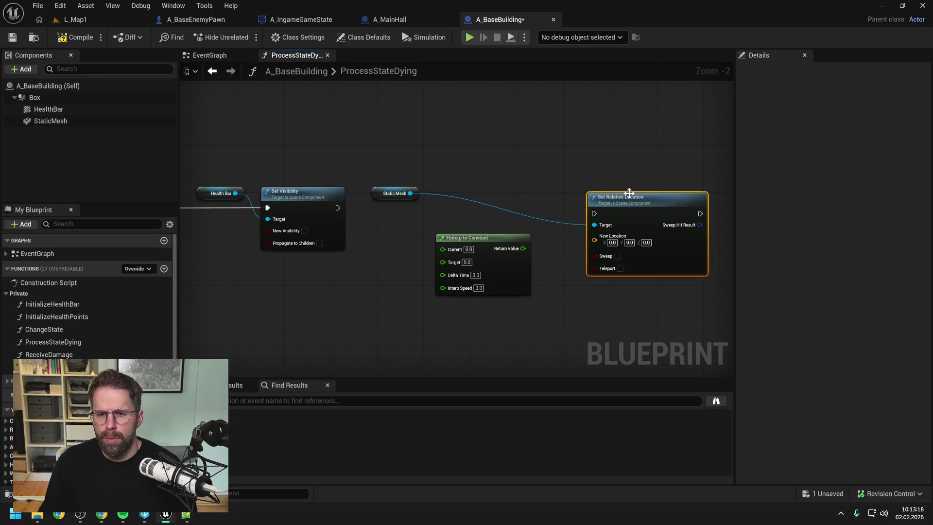
right_click(593, 239)
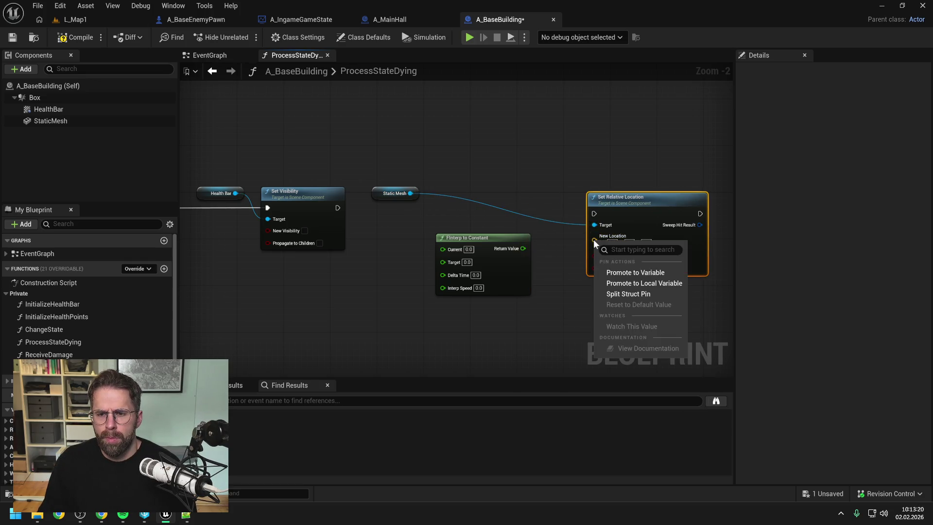
click(624, 293)
drag(337, 207, 594, 213)
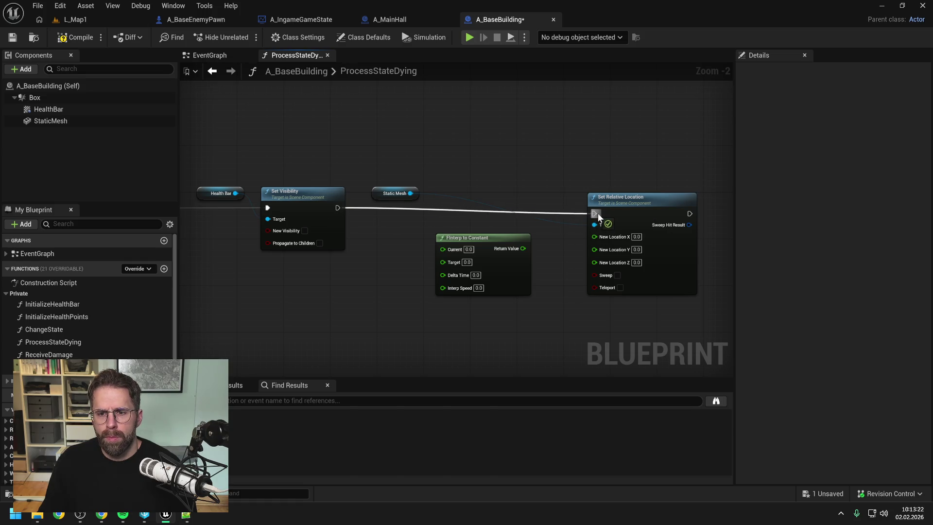
key(q)
- Wire the FInterp to Constant result into New Location Z, save, and reposition Static Mesh
click(432, 191)
mouse_move(378, 193)
mouse_down()
mouse_move(530, 192)
mouse_move(519, 192)
mouse_up()
click(521, 202)
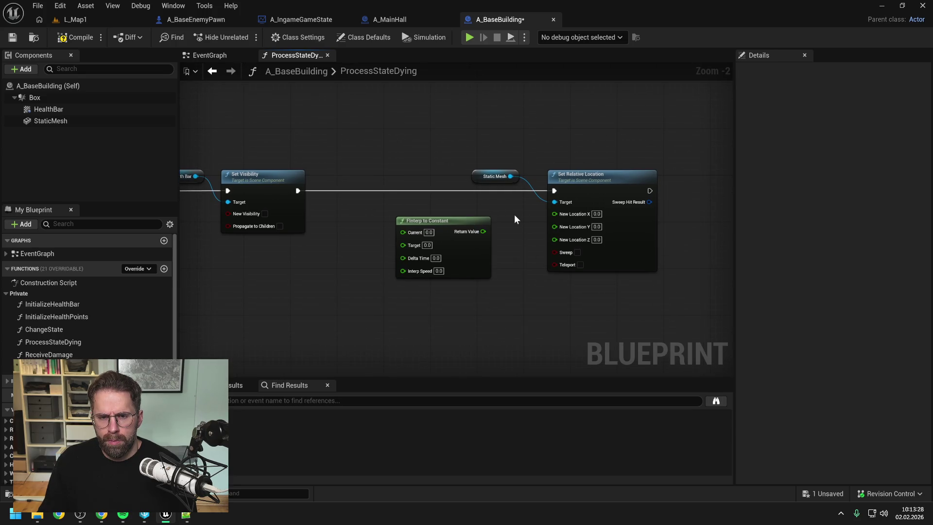
drag(475, 224, 555, 239)
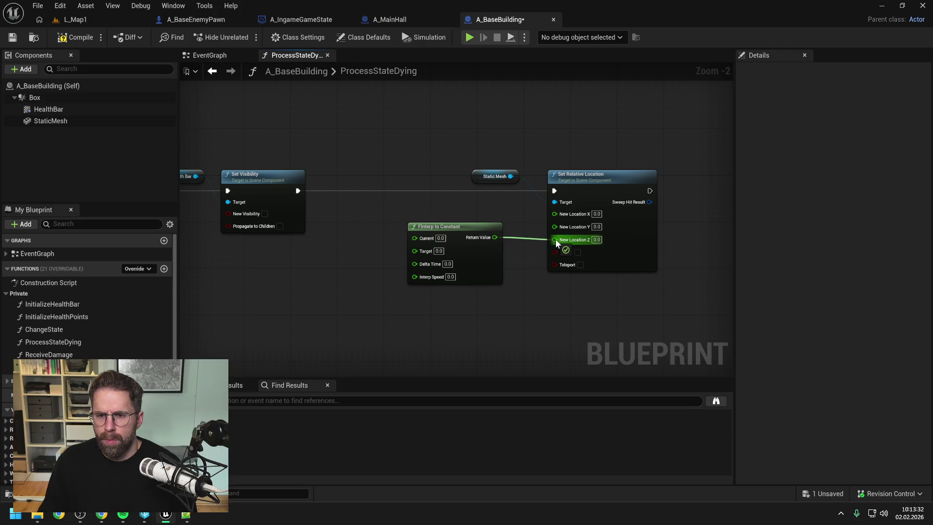
drag(473, 227, 502, 221)
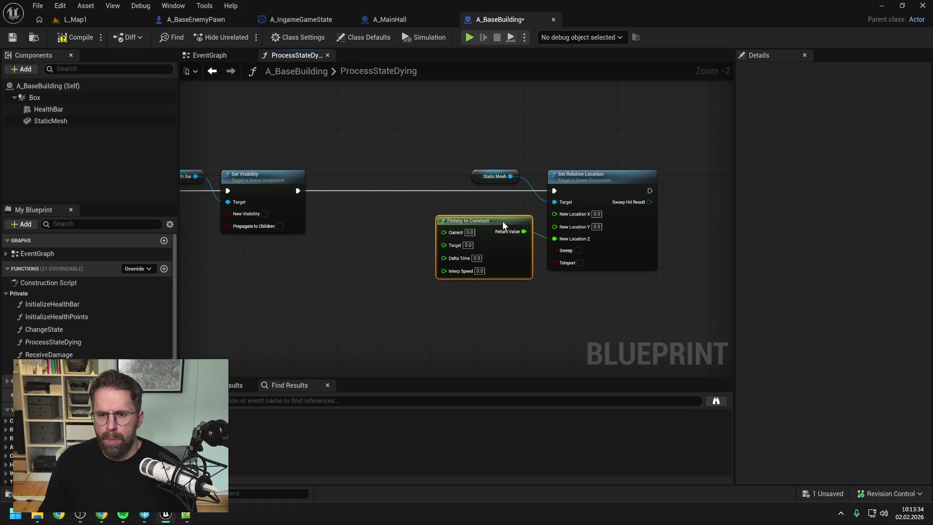
click(400, 233)
key(ctrl+s)
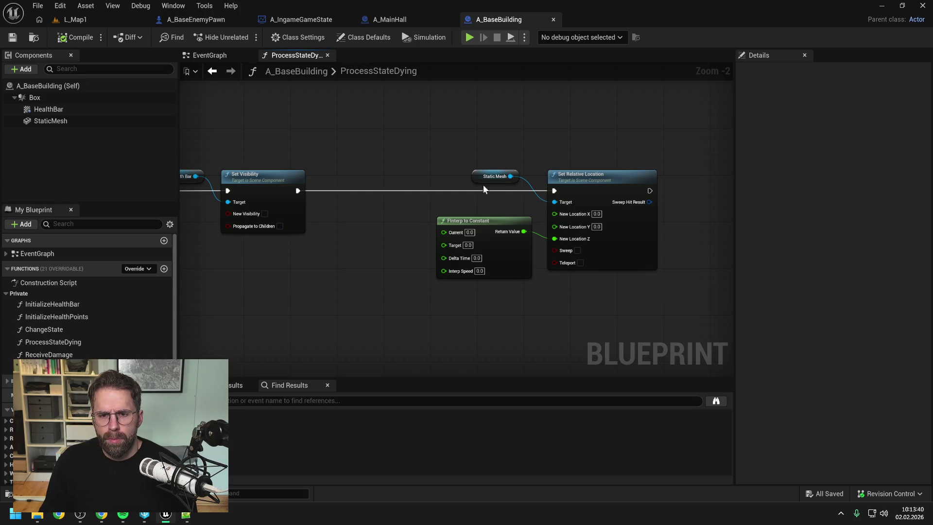
drag(478, 175, 336, 164)
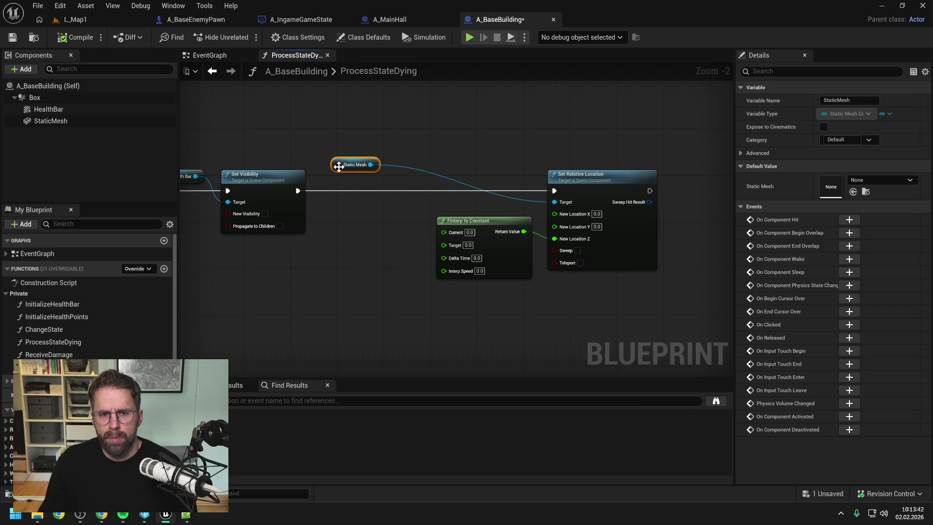
- Add two reroute points on the StaticMesh wire and a Get Relative Location node
double_click(528, 200)
mouse_move(532, 199)
mouse_down()
mouse_move(531, 155)
mouse_move(401, 160)
mouse_move(410, 196)
mouse_up()
double_click(482, 156)
text(ge)
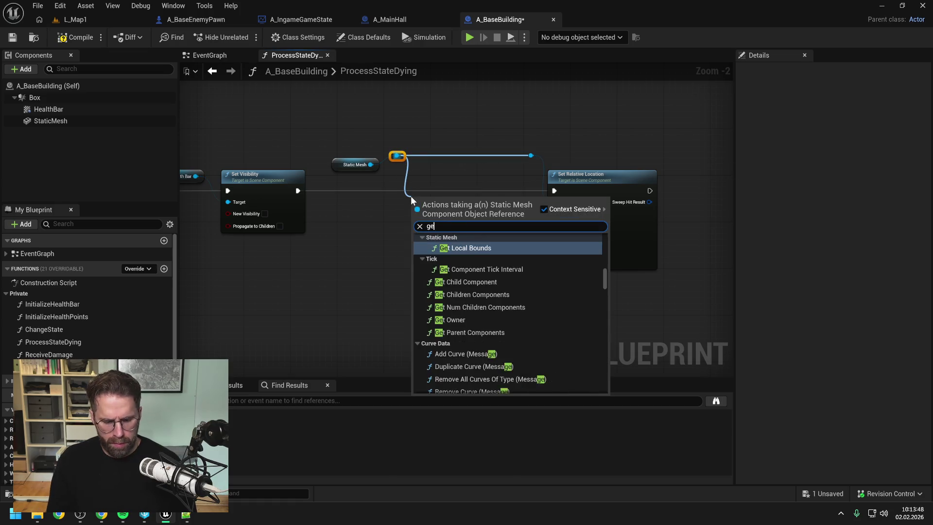
text(t realtive )
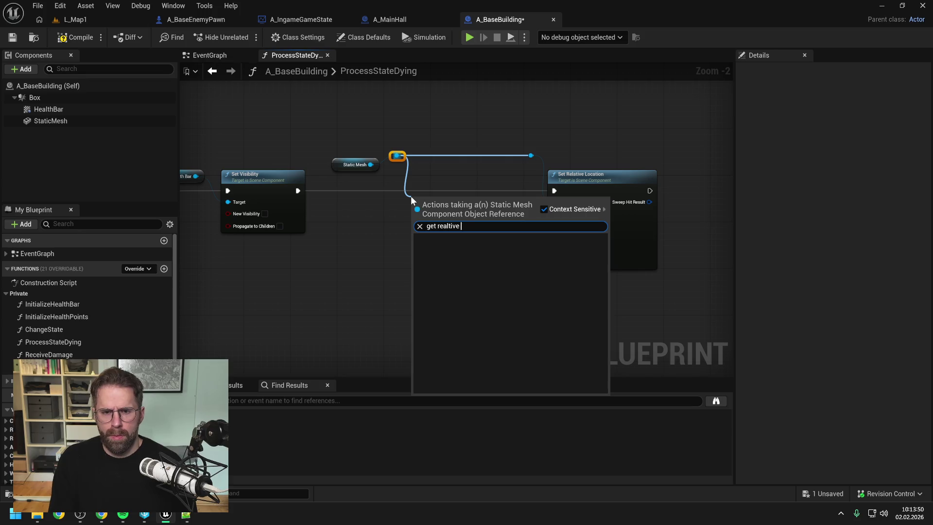
key(BackSpace)
key(BackSpace)
key(BackSpace)
key(BackSpace)
key(BackSpace)
key(BackSpace)
key(BackSpace)
text(lat)
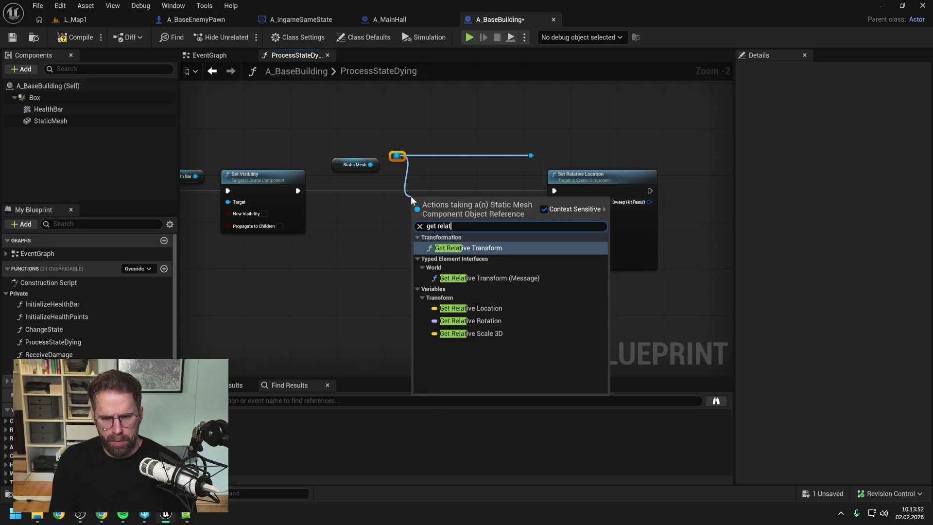
text(ive loc)
click(469, 258)
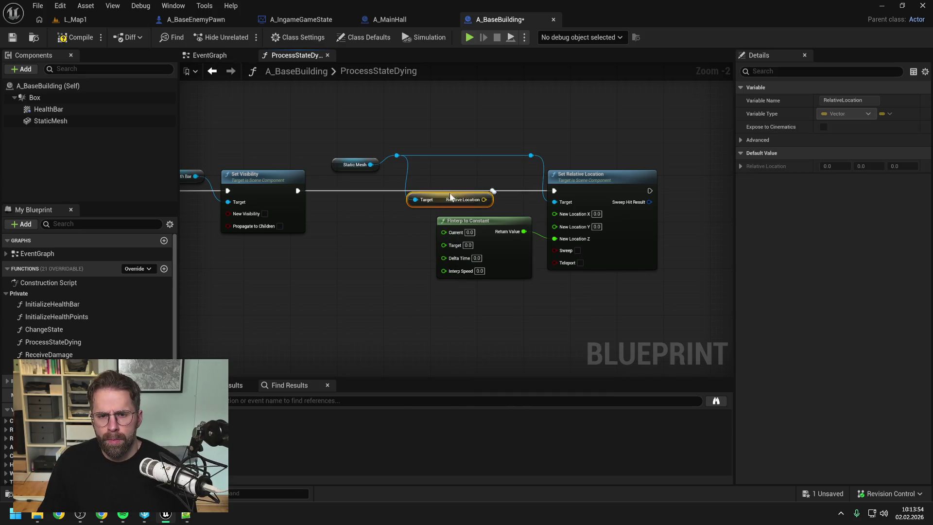
drag(438, 202, 441, 182)
- Shift the FInterp and Set Relative Location nodes right and split Relative Location into X, Y, Z
drag(516, 129, 599, 261)
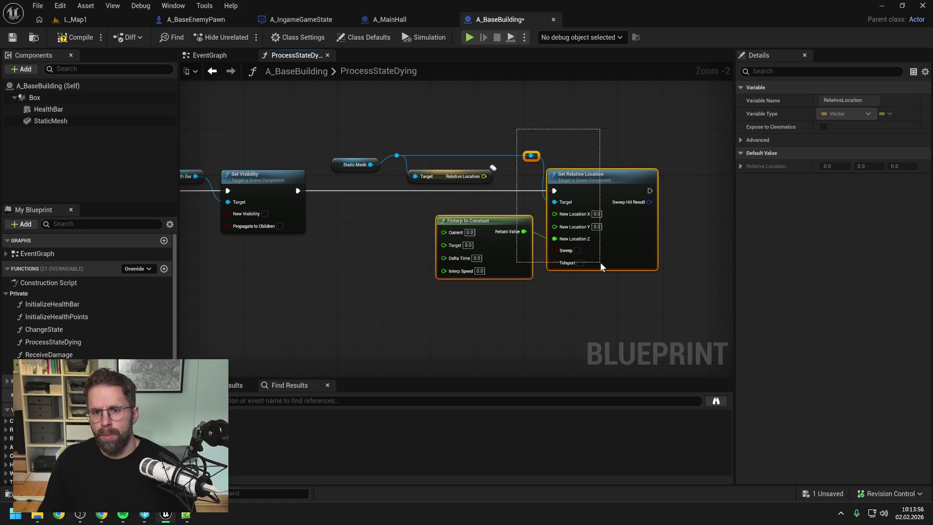
drag(459, 232, 607, 232)
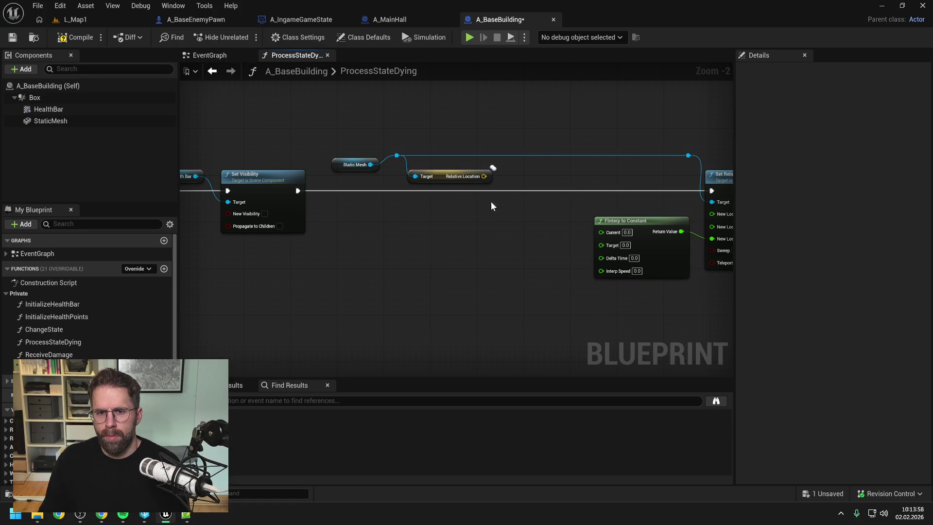
right_click(484, 176)
click(514, 230)
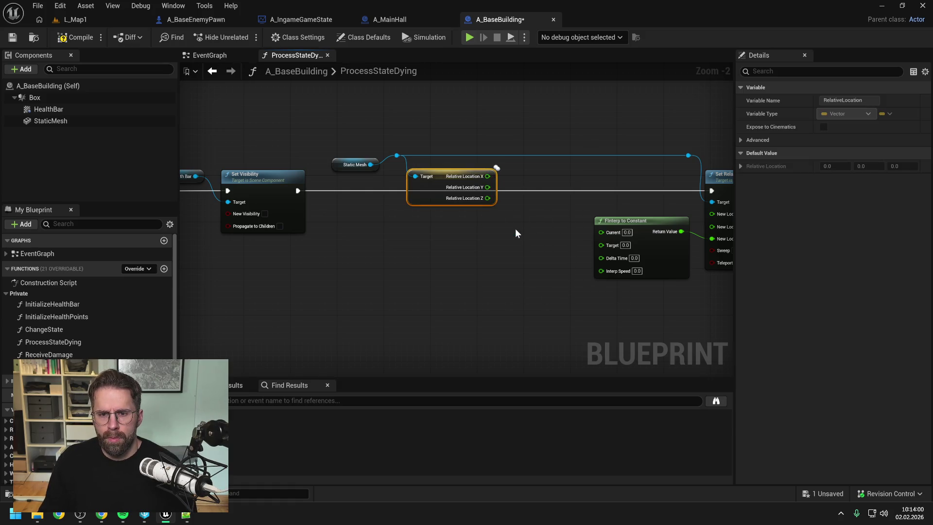
drag(435, 198, 437, 229)
click(532, 226)
mouse_move(532, 226)
mouse_down()
mouse_move(419, 211)
mouse_move(477, 223)
mouse_up()
click(348, 213)
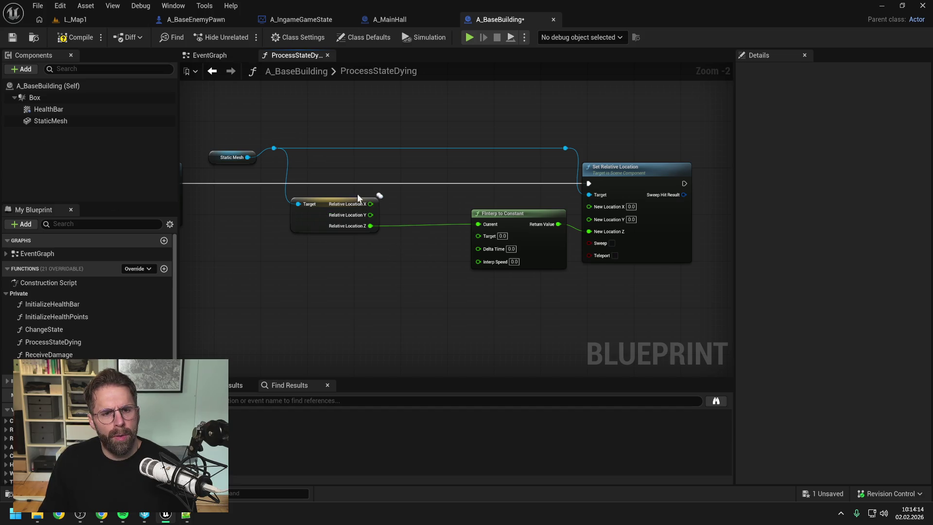
drag(274, 148, 288, 240)
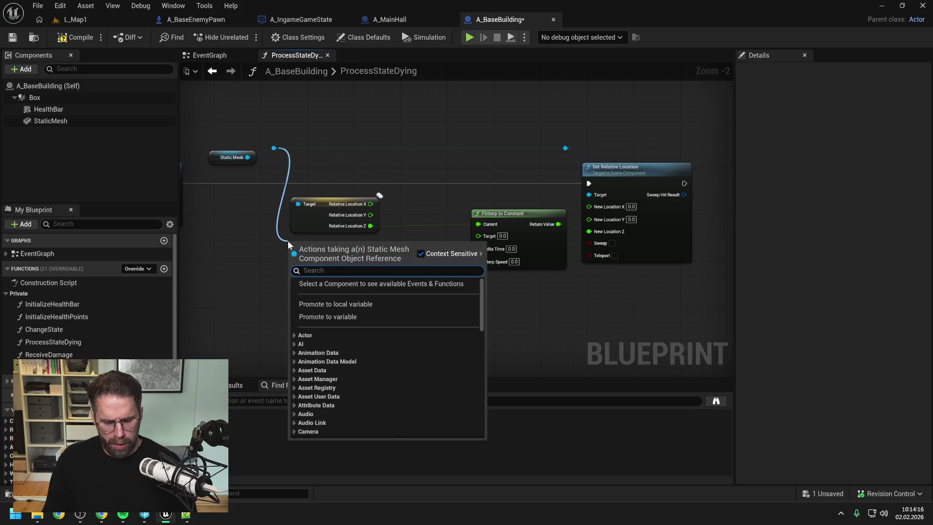
- Add Get Component Bounds for StaticMesh, split Box Extent, and wire Box Extent Z to FInterp Target
text(get boun)
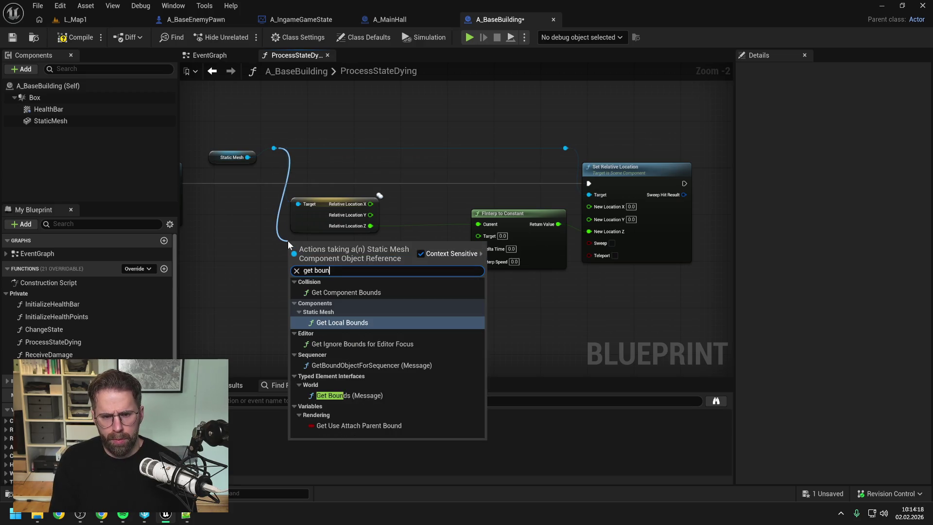
click(353, 292)
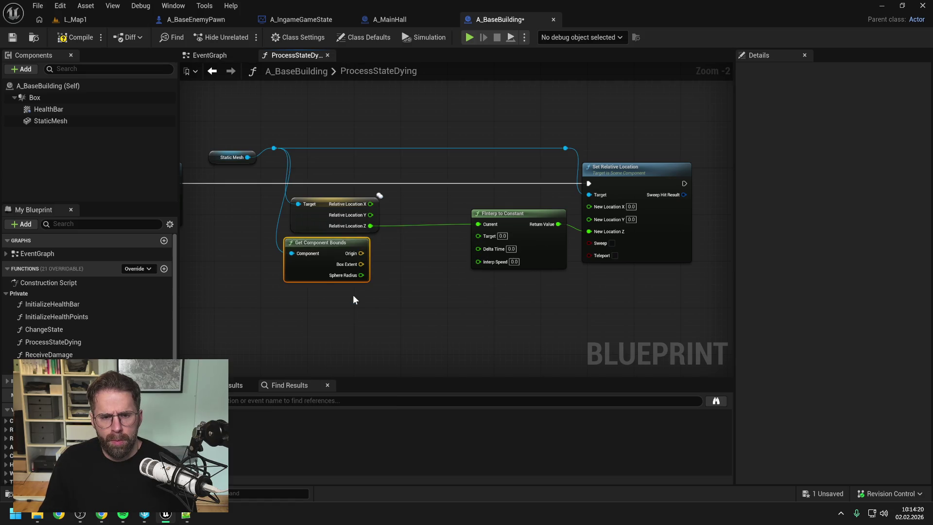
drag(312, 273, 318, 279)
click(438, 267)
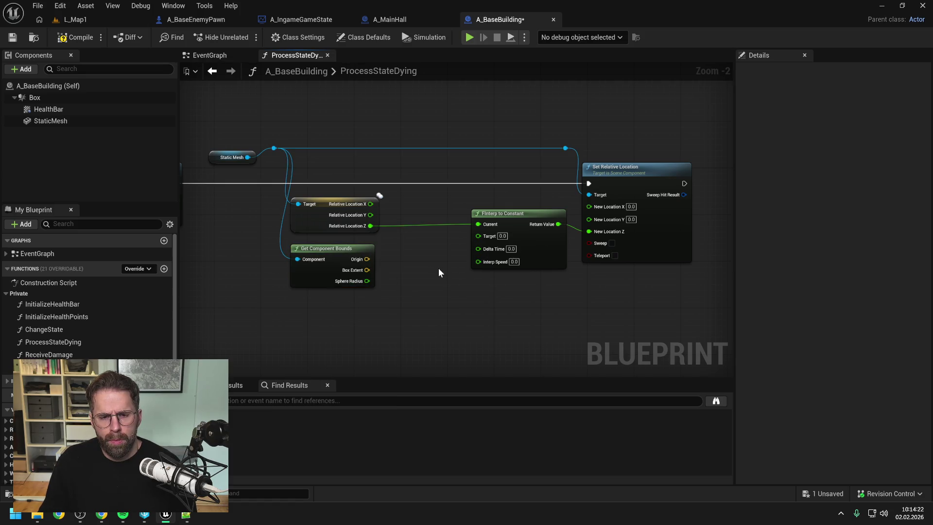
right_click(366, 271)
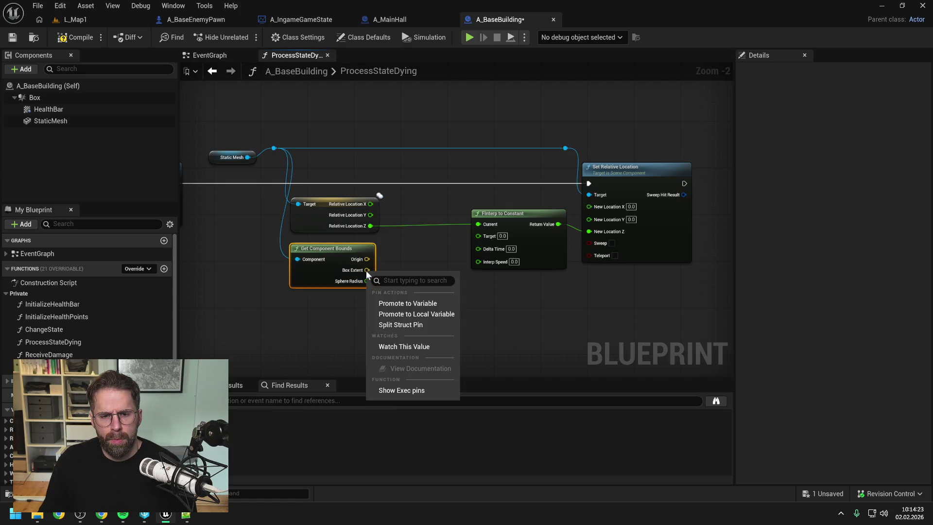
click(418, 325)
click(405, 295)
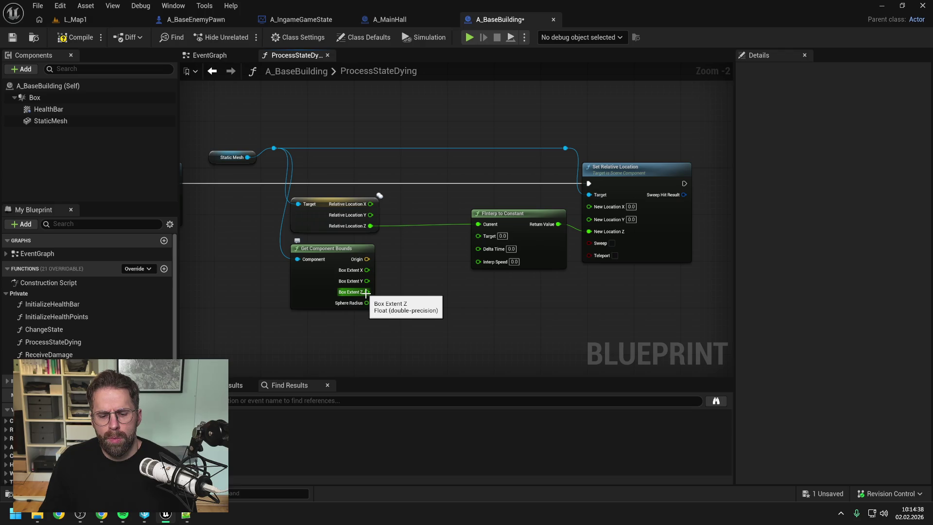
drag(366, 292, 478, 235)
- Feed FInterp To Constant's Delta Time from Get World Delta Seconds and set Interp Speed to 10
right_click(416, 310)
text(ge)
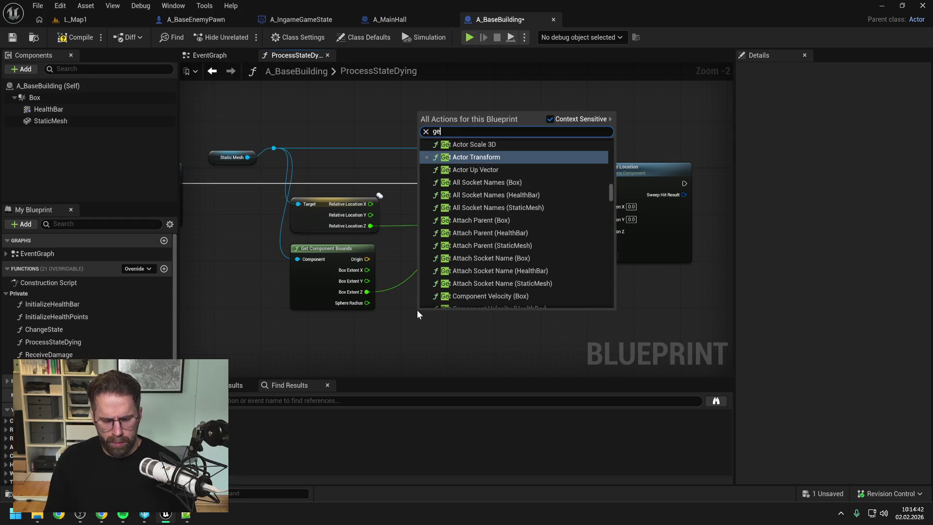
text(t world delta)
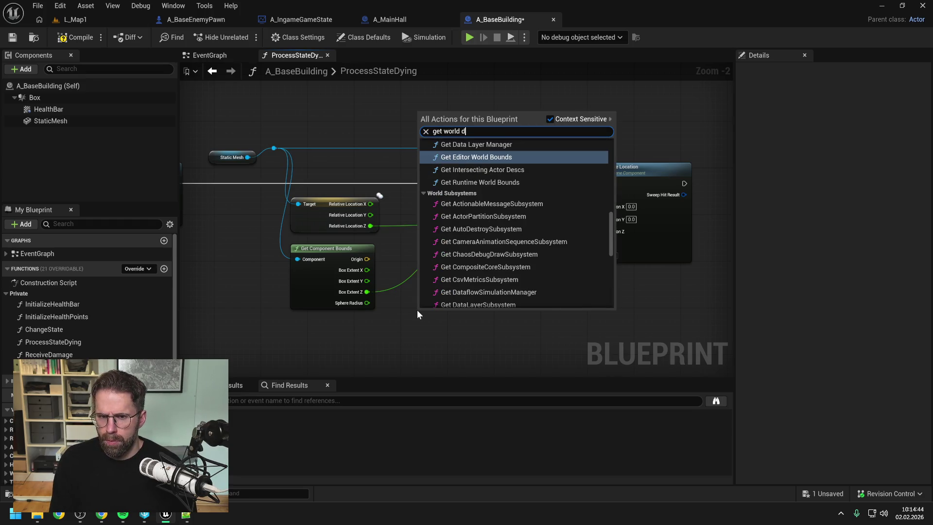
click(439, 165)
drag(481, 323, 466, 253)
click(450, 294)
drag(481, 323, 478, 246)
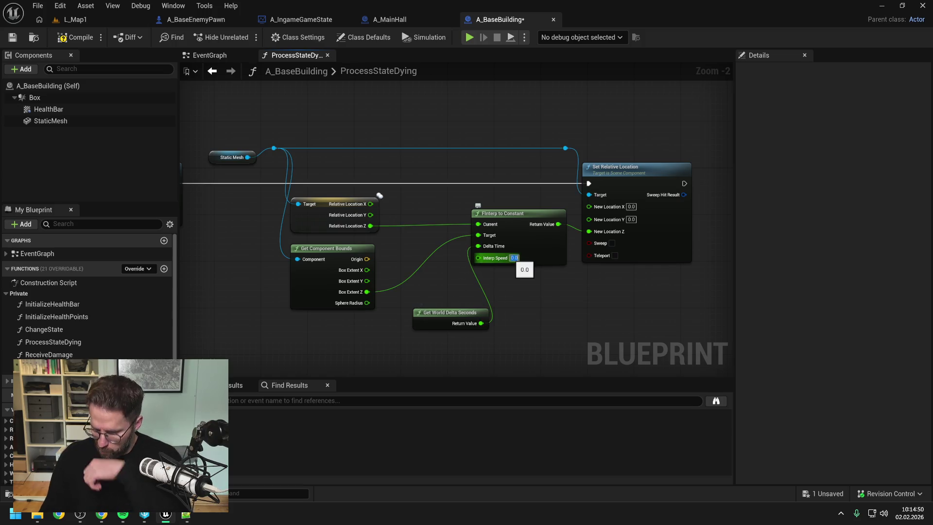
text(10)
key(Return)
- Place Get World Delta Seconds below the bounds node, save, and select the interpolation nodes
drag(489, 316, 377, 328)
click(437, 323)
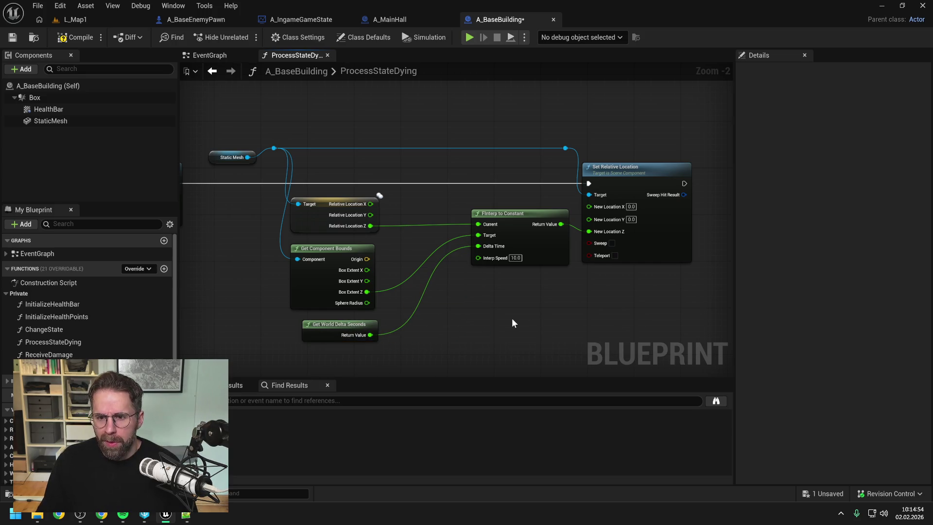
key(ctrl+s)
scroll(477, 194, down, 1)
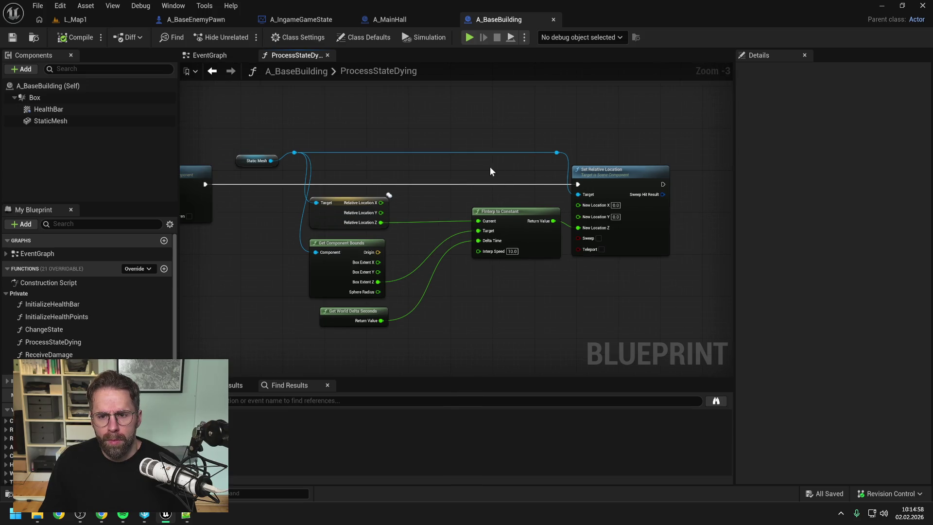
drag(490, 169, 532, 168)
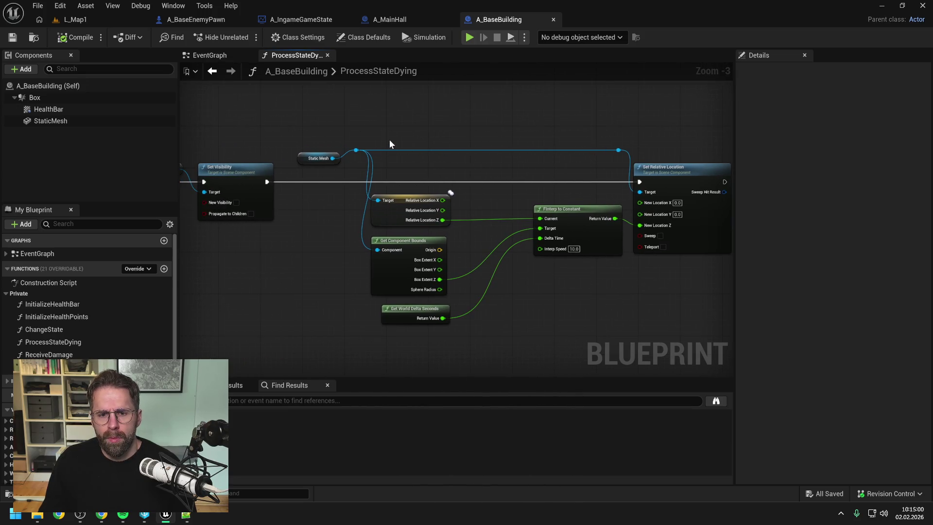
drag(476, 227, 418, 206)
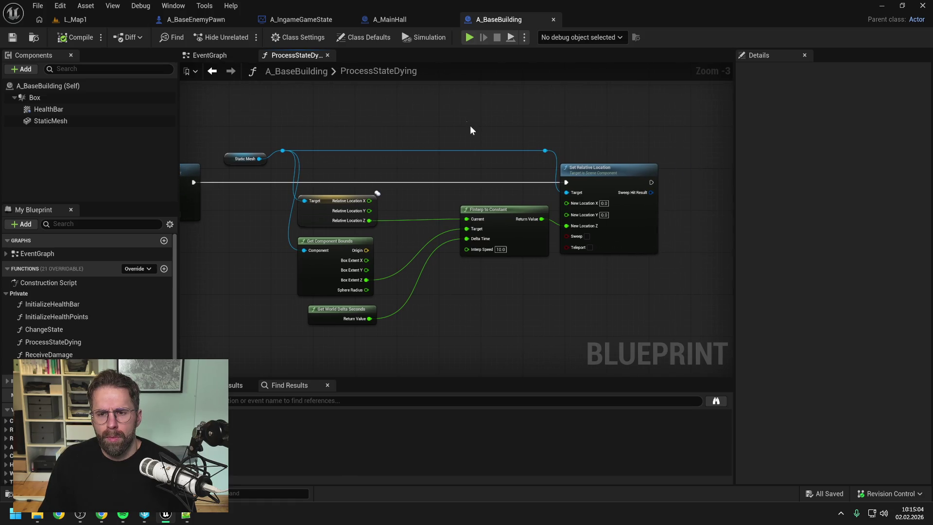
drag(470, 127, 611, 273)
- Move Get World Delta Seconds, the reroute, FInterp and Set Relative Location right into open space
click(342, 311)
shift+drag(457, 131, 598, 236)
drag(516, 260, 726, 260)
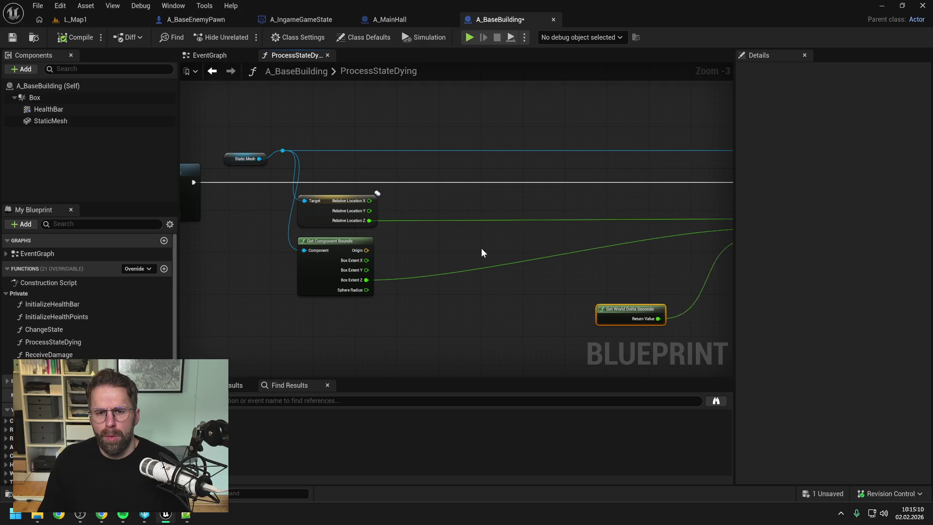
- Add a Relative Location Z > Box Extent Z check driving a Branch after Set Visibility
drag(369, 220, 403, 208)
text(>)
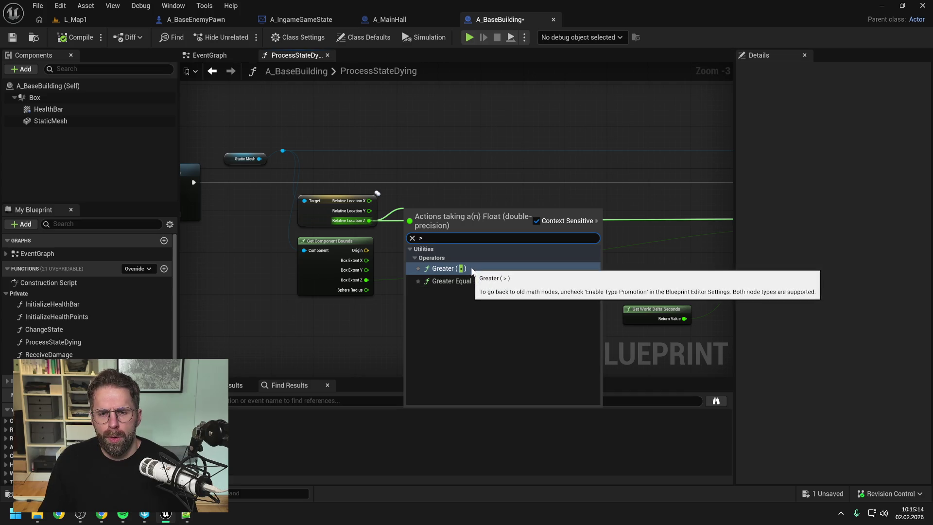
click(472, 270)
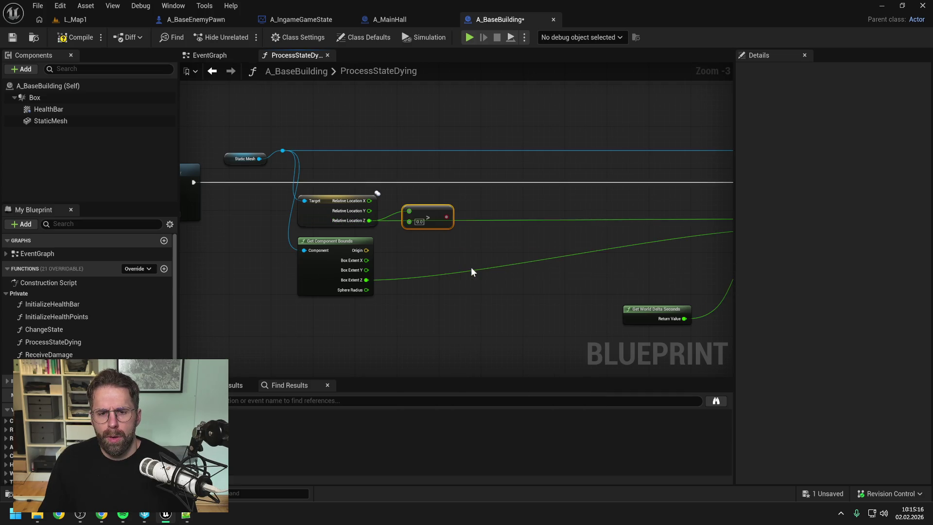
drag(445, 217, 470, 201)
text(branch)
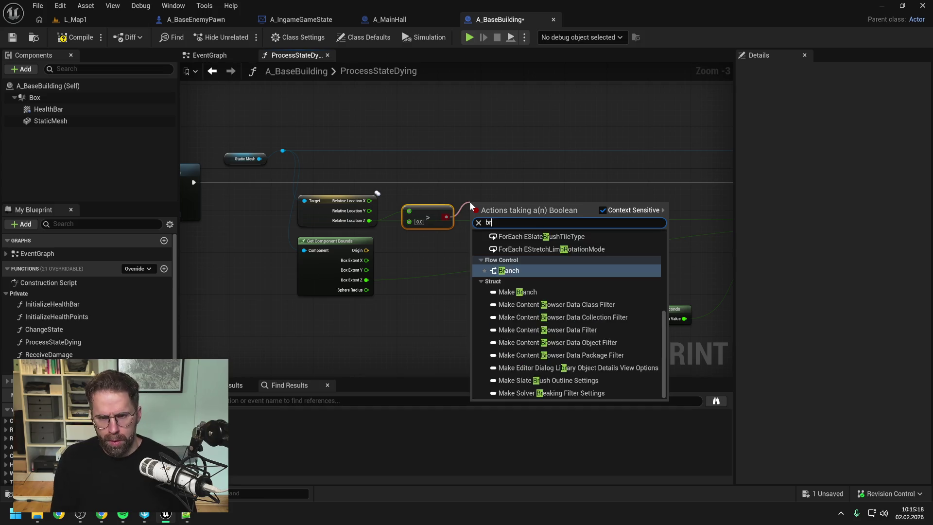
key(Return)
drag(368, 280, 411, 219)
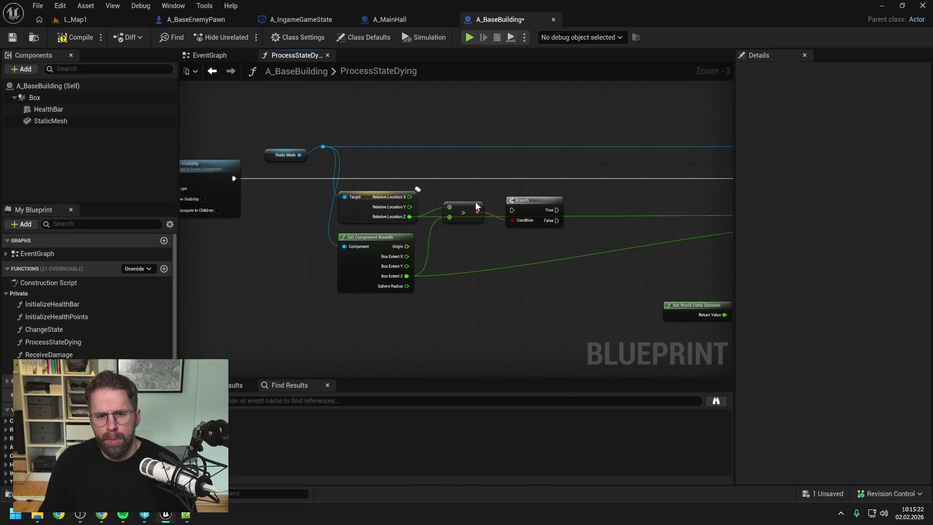
mouse_move(234, 179)
mouse_down()
mouse_move(526, 203)
mouse_move(514, 210)
mouse_move(534, 173)
mouse_up()
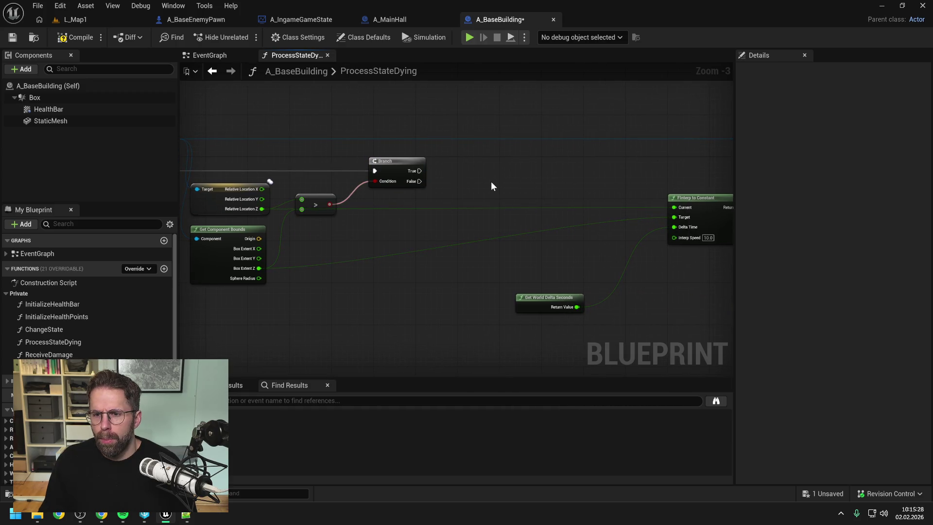
- Multiply Box Extent Z by -1 and feed the result into FInterp's Target
drag(257, 268, 294, 281)
text(*)
key(Return)
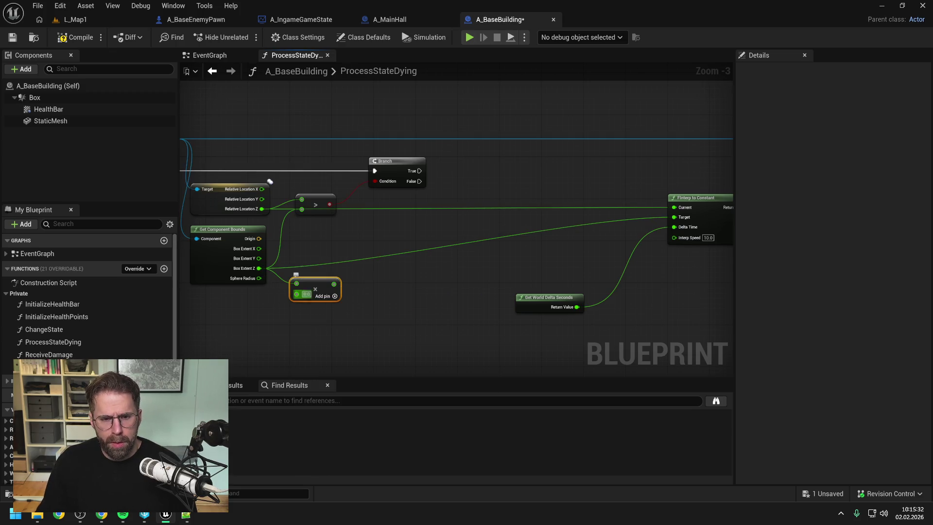
click(306, 294)
text(-1)
click(382, 280)
mouse_move(335, 284)
mouse_down()
mouse_move(302, 214)
mouse_move(346, 246)
mouse_move(336, 285)
mouse_move(658, 209)
mouse_move(674, 217)
mouse_up()
drag(399, 233, 334, 162)
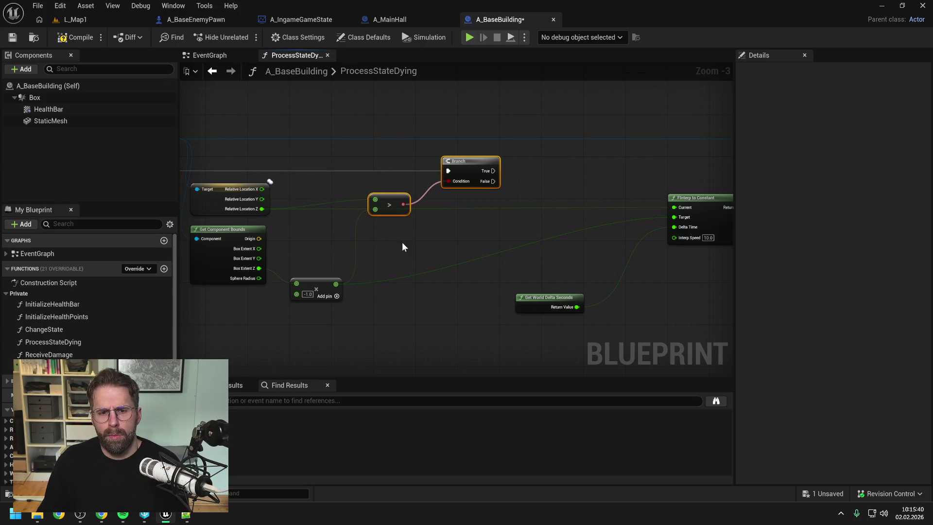
- Place the Multiply node beside the comparison and wire Branch True to Set Relative Location
drag(320, 284, 326, 242)
click(438, 259)
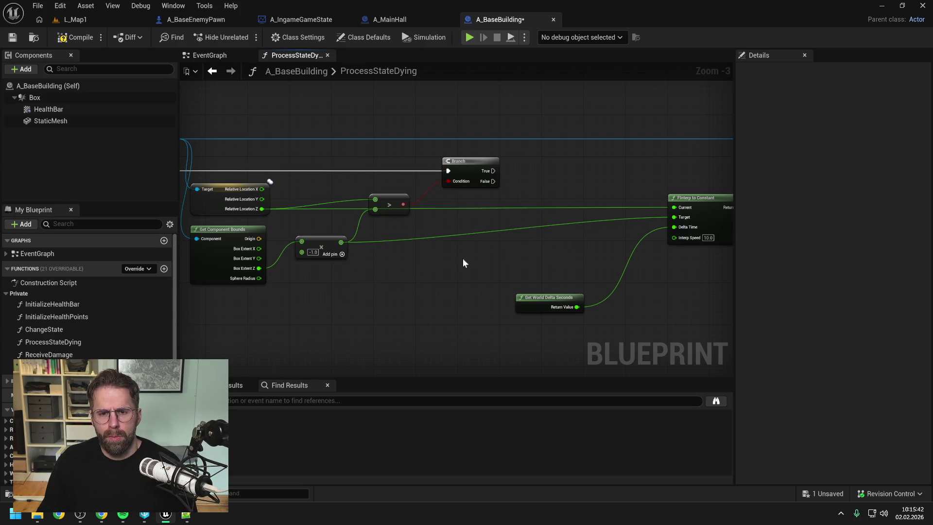
drag(506, 236, 348, 243)
drag(337, 177, 614, 178)
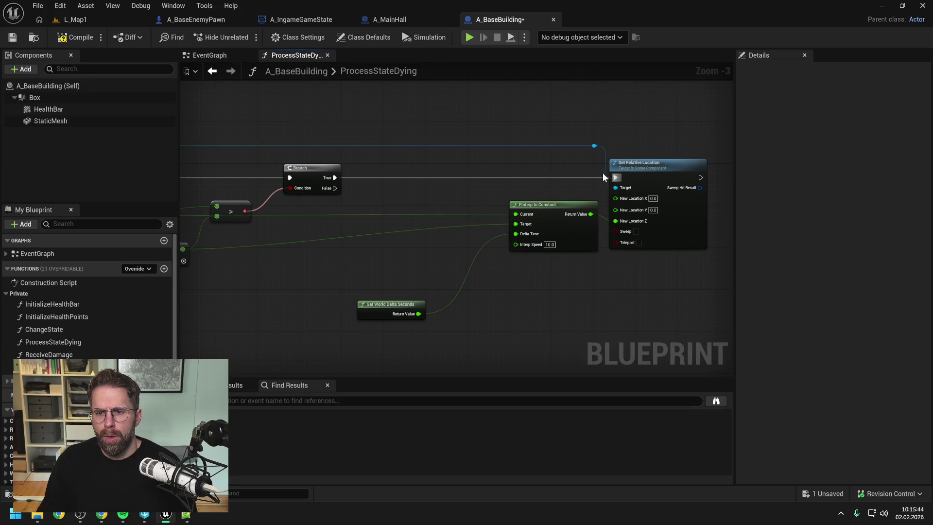
- Route the Relative Location Z wires into the comparison and Current through raised reroute points
drag(383, 287, 463, 271)
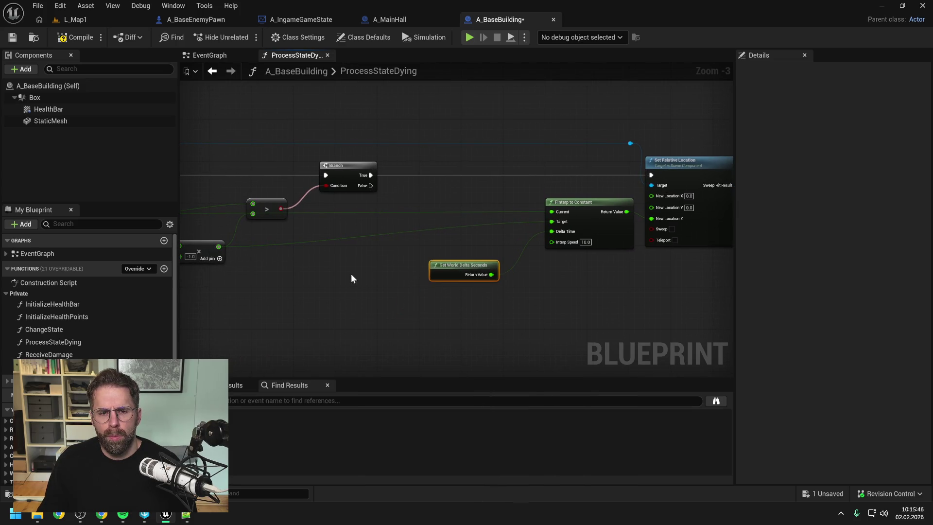
drag(351, 273, 451, 272)
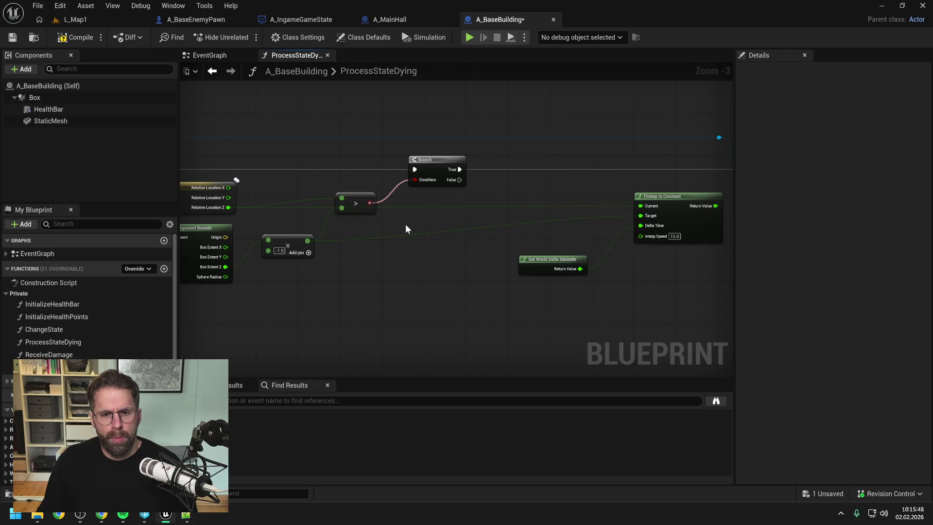
double_click(420, 206)
mouse_move(427, 206)
mouse_down()
mouse_move(342, 161)
mouse_move(274, 147)
mouse_up()
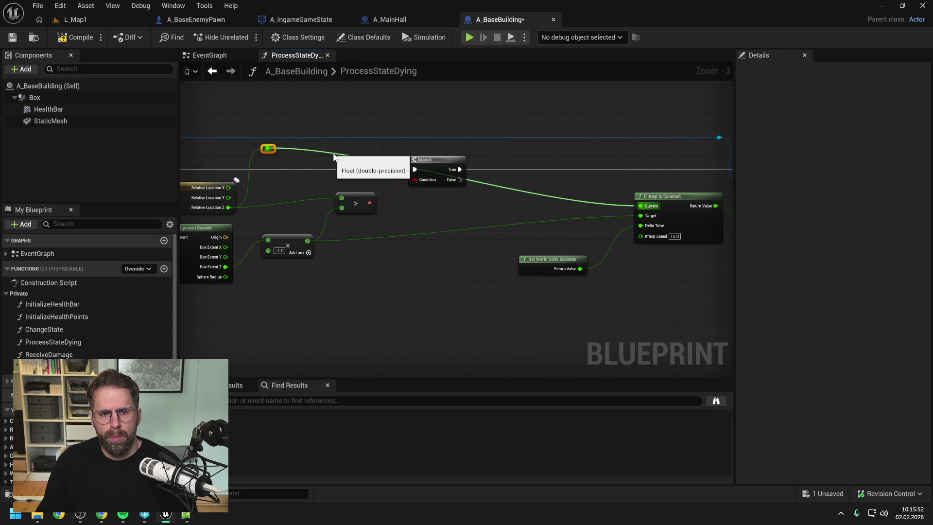
double_click(331, 149)
drag(331, 149, 342, 198)
double_click(523, 186)
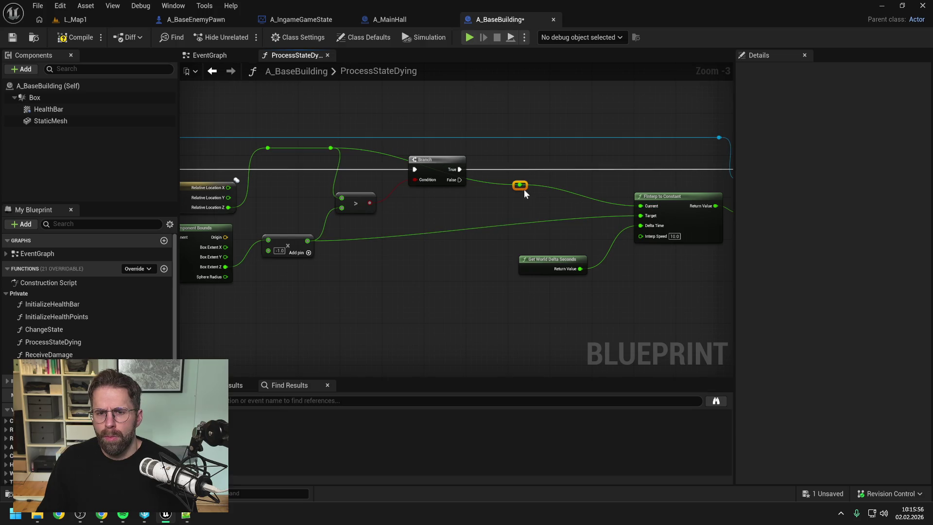
mouse_move(520, 187)
mouse_down()
mouse_move(549, 154)
mouse_move(587, 153)
mouse_up()
- Realign the reroutes, FInterp To Constant and Get World Delta Seconds beside Delta Time
mouse_move(561, 199)
mouse_down()
mouse_move(469, 194)
mouse_move(412, 179)
mouse_up()
mouse_move(384, 116)
mouse_down()
mouse_move(619, 272)
mouse_move(532, 269)
mouse_up()
click(503, 278)
mouse_move(313, 179)
mouse_down()
mouse_move(438, 138)
mouse_move(474, 159)
mouse_up()
click(360, 130)
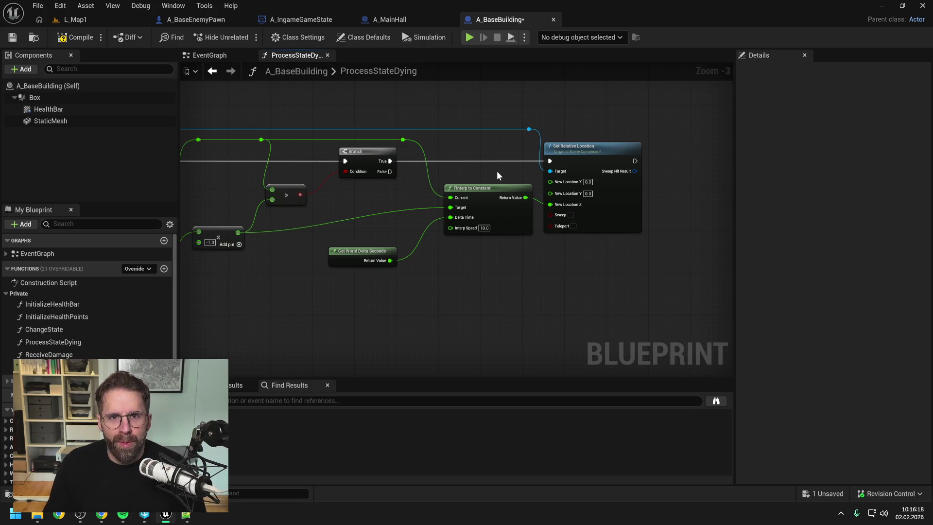
drag(501, 191, 489, 201)
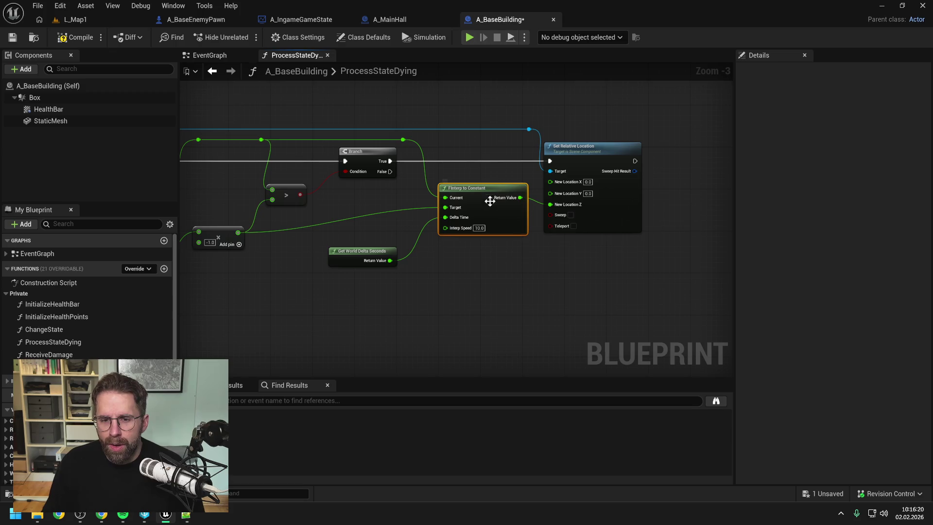
drag(473, 264, 535, 253)
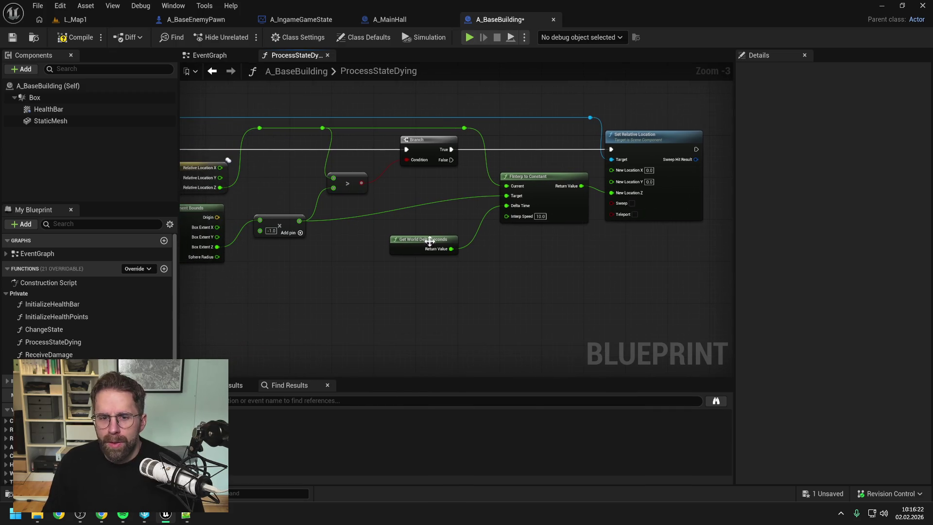
drag(428, 243, 432, 232)
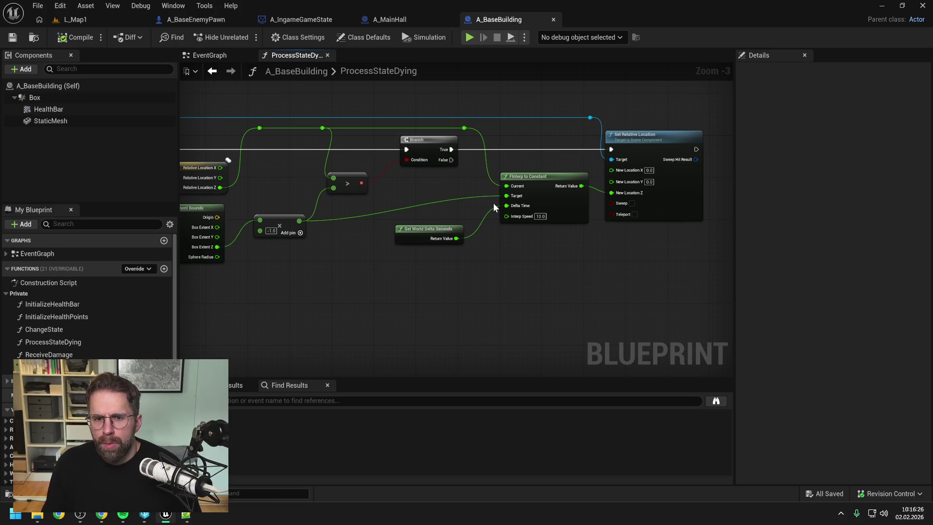
- Call Change State with New Value Dead from the Branch False output and save
right_click(511, 262)
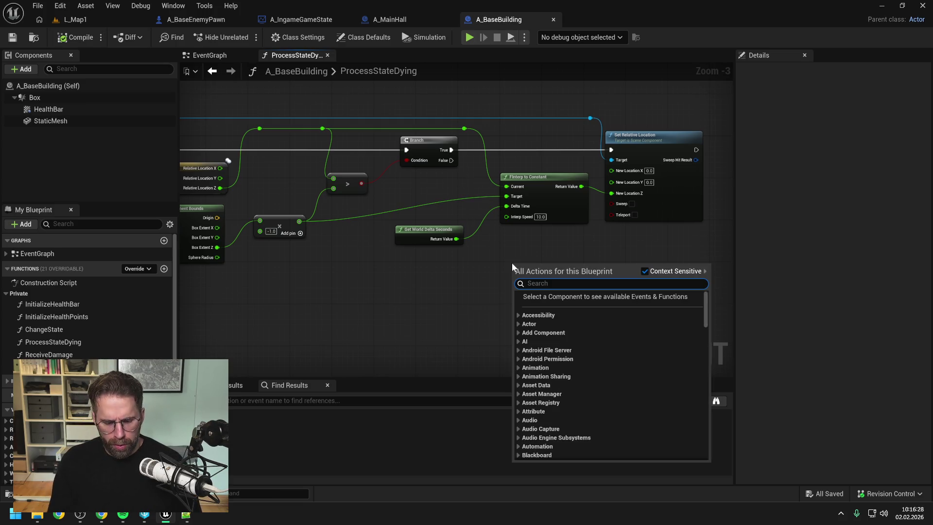
text(change st)
key(Return)
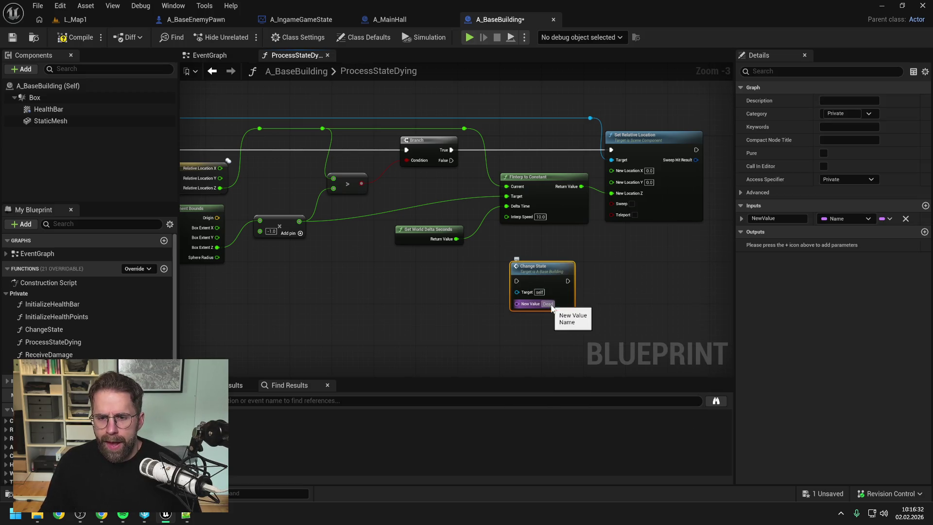
click(644, 263)
mouse_move(451, 160)
mouse_down()
mouse_move(517, 279)
mouse_move(517, 240)
mouse_up()
click(439, 279)
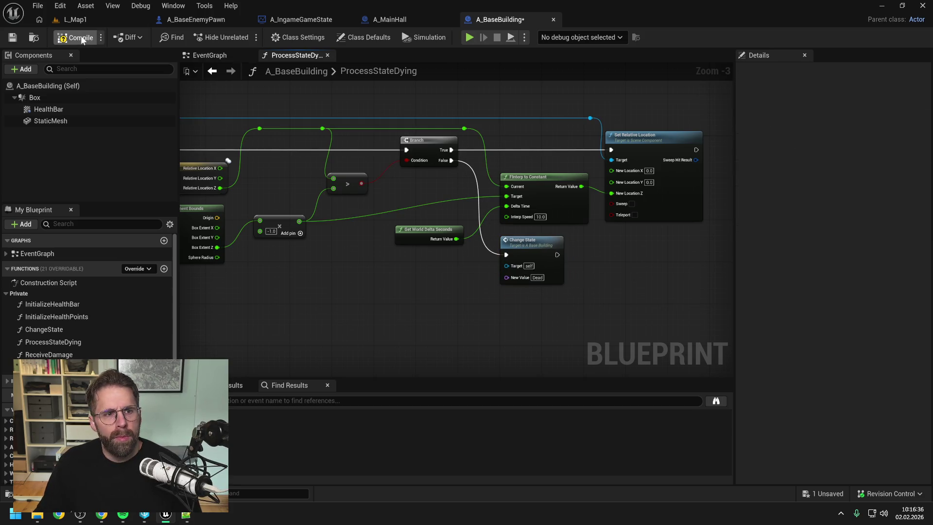
key(ctrl+s)
- Put an F9 breakpoint on the ProcessStateDying entry node and return to L_Map1
drag(355, 129, 482, 173)
drag(315, 178, 475, 186)
click(228, 153)
key(F9)
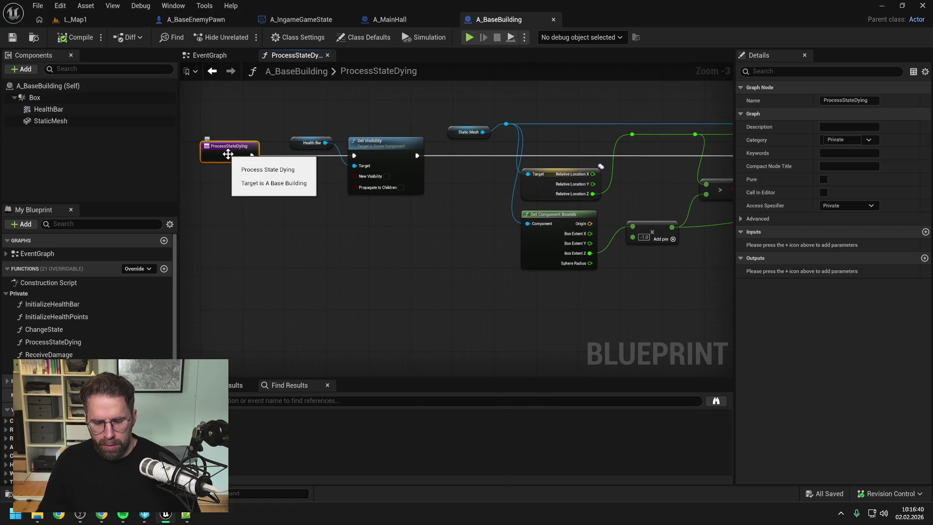
click(70, 19)
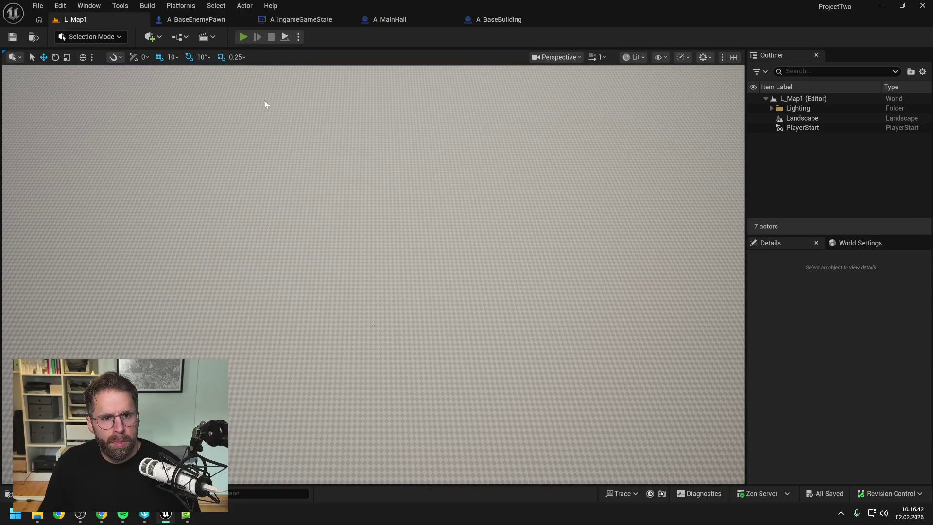
key(alt+p)
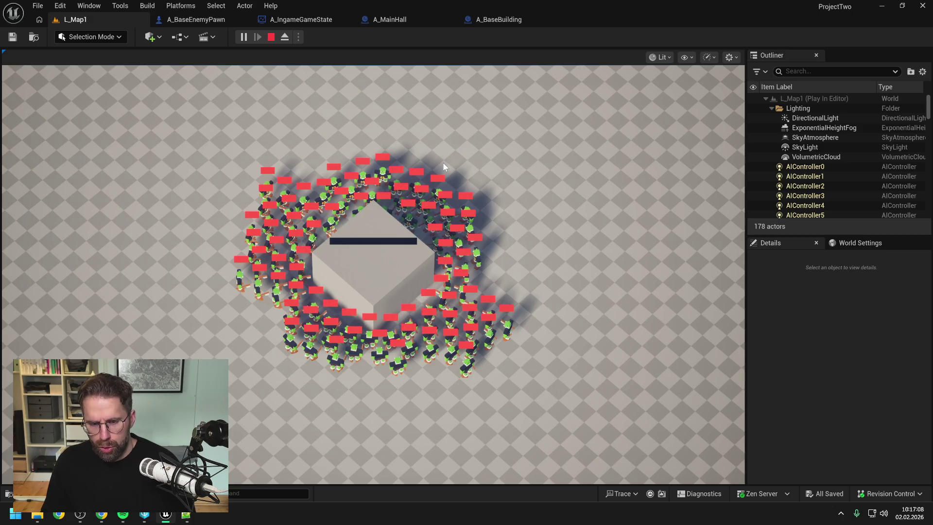
key(Escape)
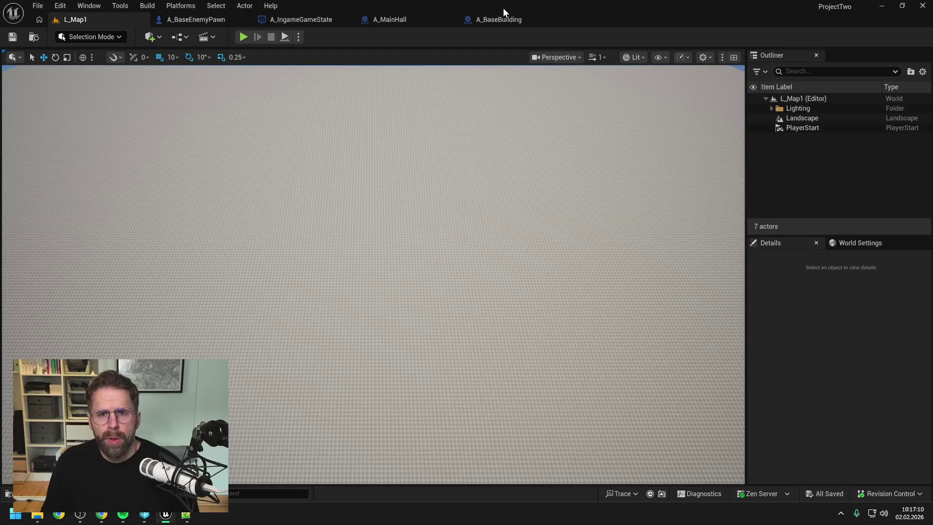
- Open the ReceiveDamage function graph in the A_BaseBuilding blueprint
click(499, 19)
click(462, 222)
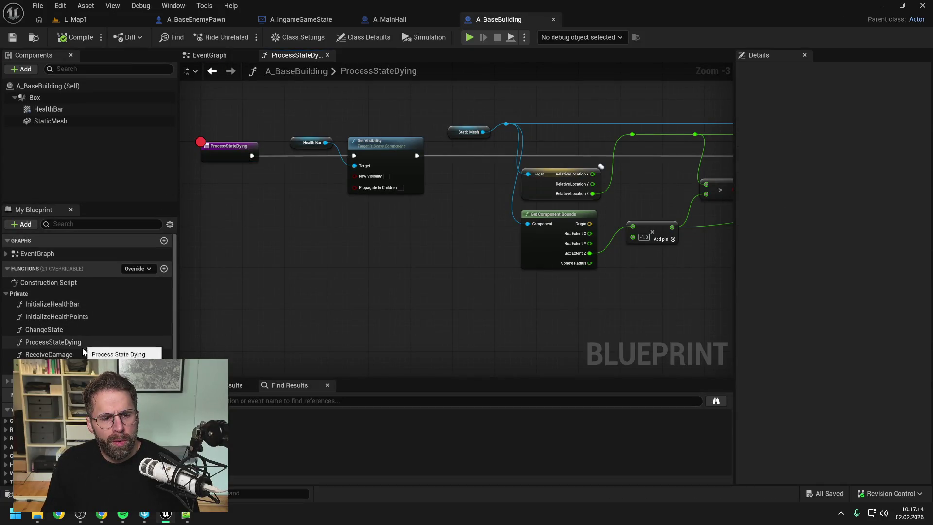
double_click(49, 354)
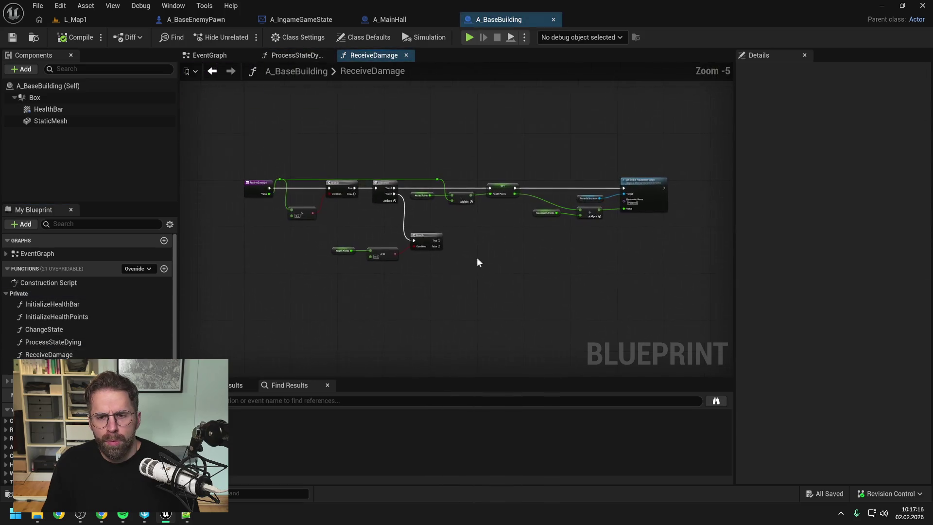
- Call Change State with New Value Dying from the lower Branch True output, then go to L_Map1
right_click(442, 251)
text(change)
key(Return)
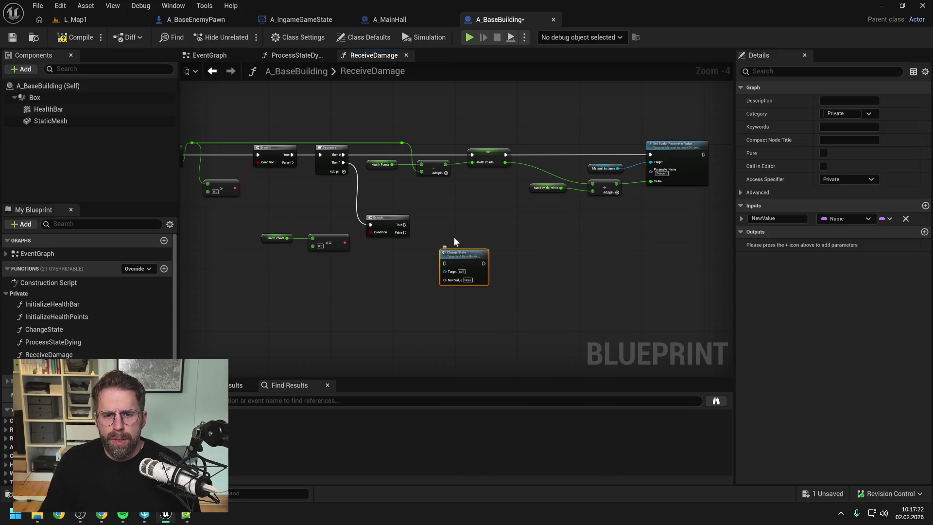
click(454, 237)
mouse_move(403, 227)
mouse_down()
mouse_move(444, 263)
mouse_move(462, 222)
mouse_up()
click(468, 241)
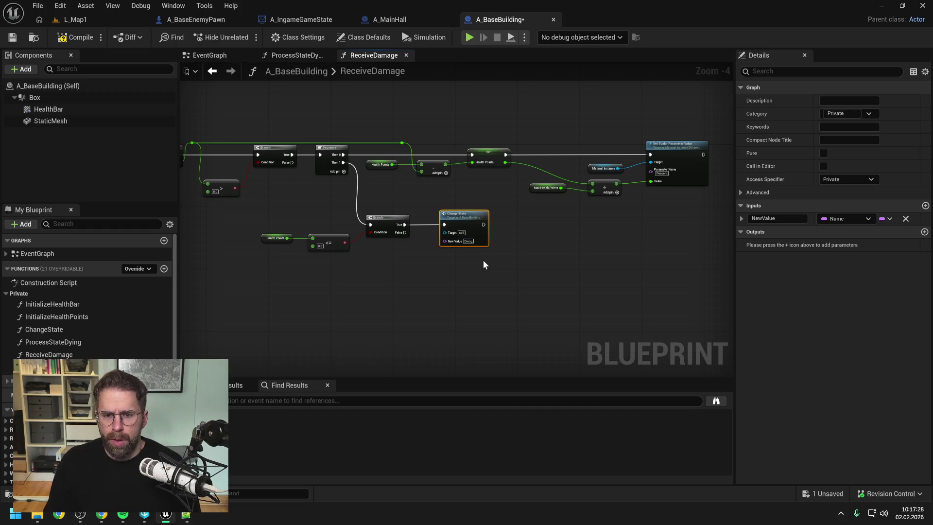
click(488, 273)
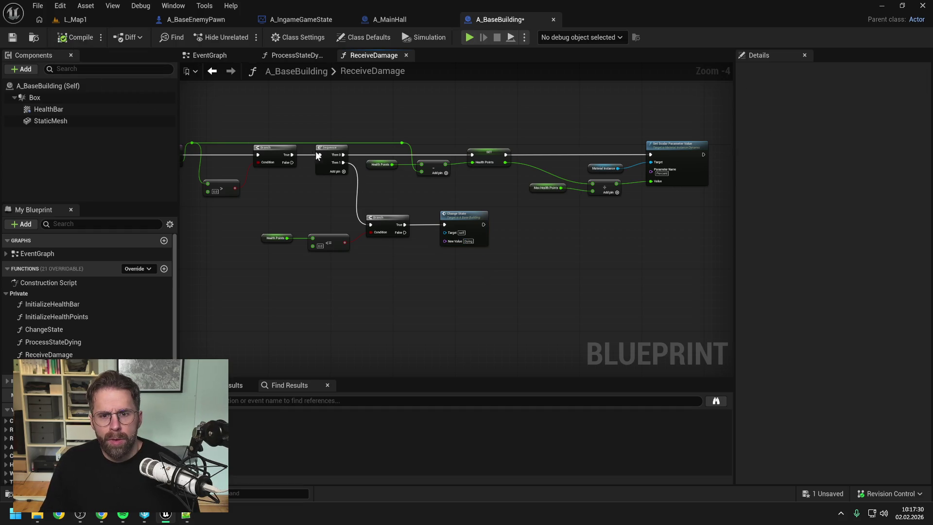
click(81, 21)
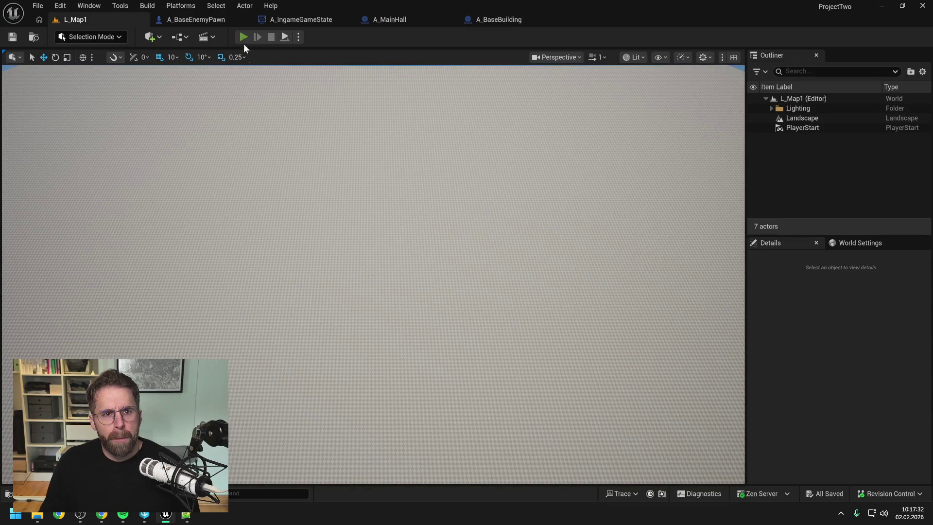
- Play L_Map1 until the ProcessStateDying breakpoint hits, stop, and reopen A_BaseBuilding
key(alt+p)
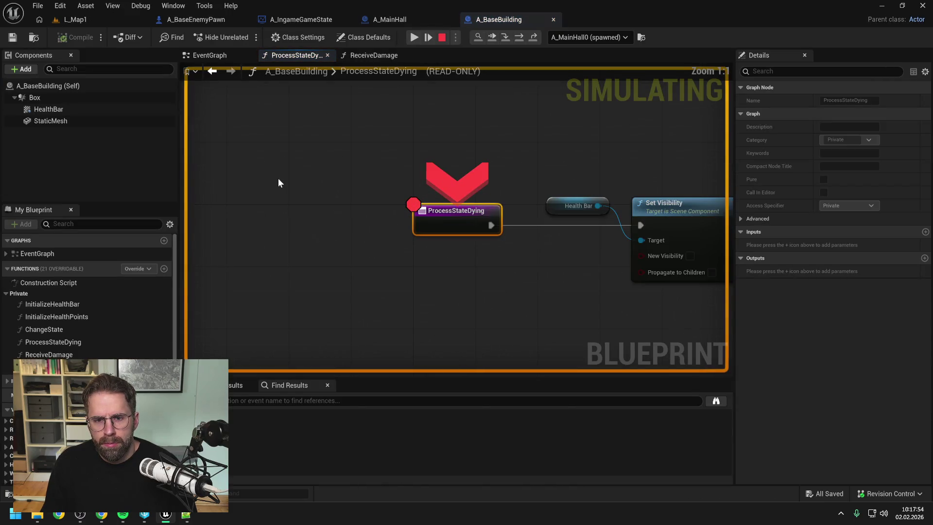
click(105, 14)
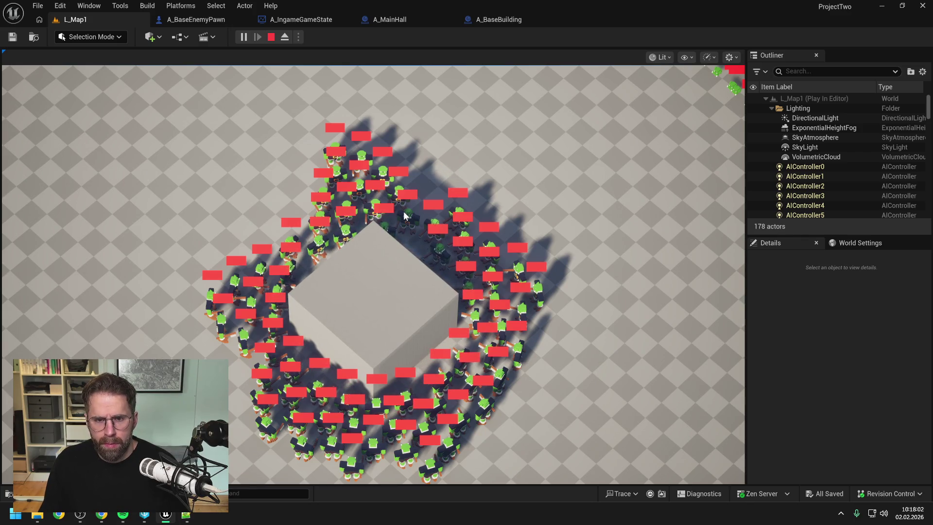
key(Escape)
click(501, 22)
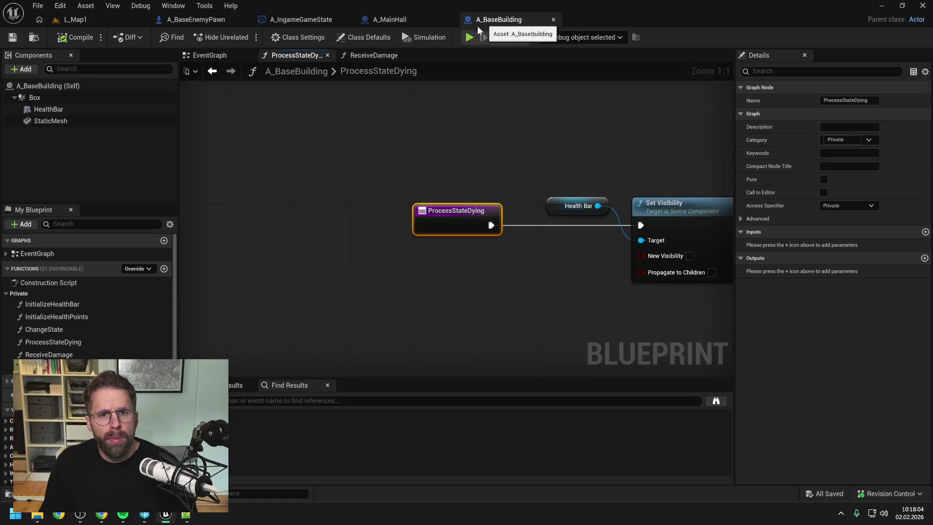
- Raise FInterp To Constant's Interp Speed from 60 to 150, compile, save, and return to L_Map1
scroll(596, 160, down, 3)
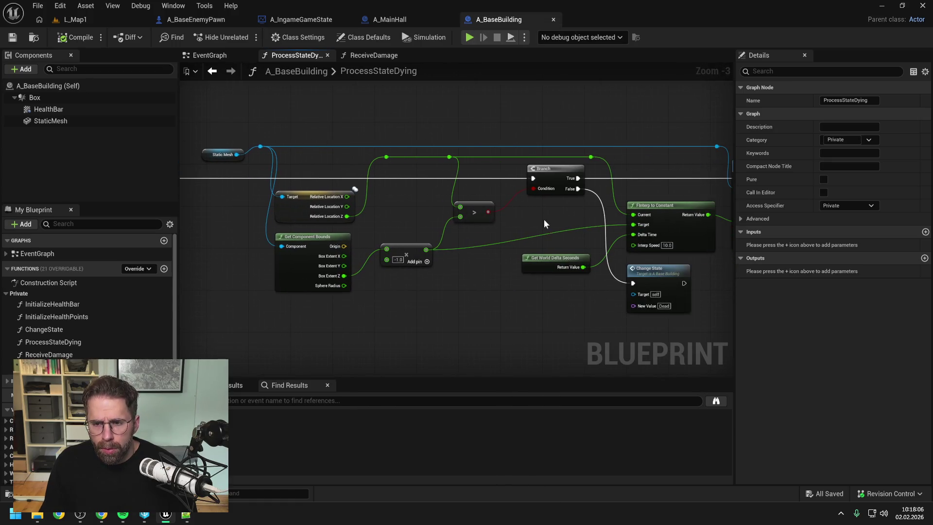
click(667, 245)
text(60)
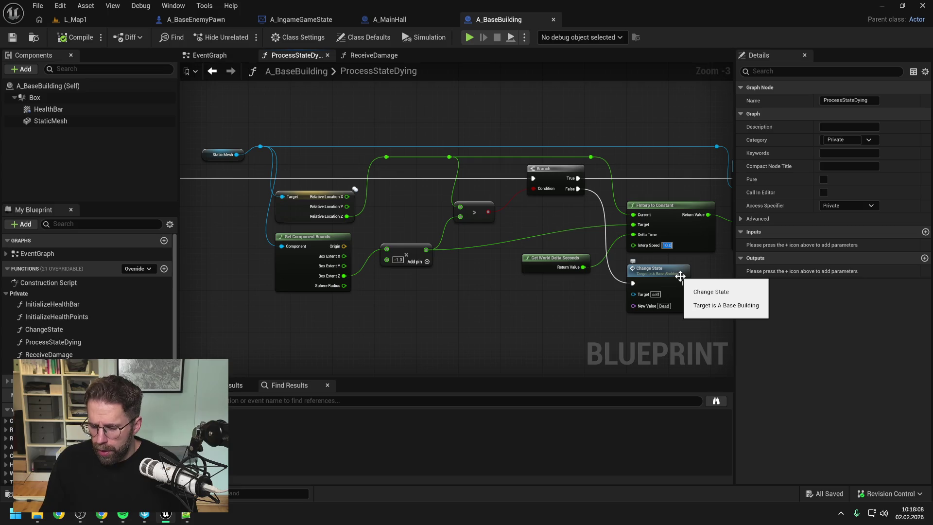
click(77, 38)
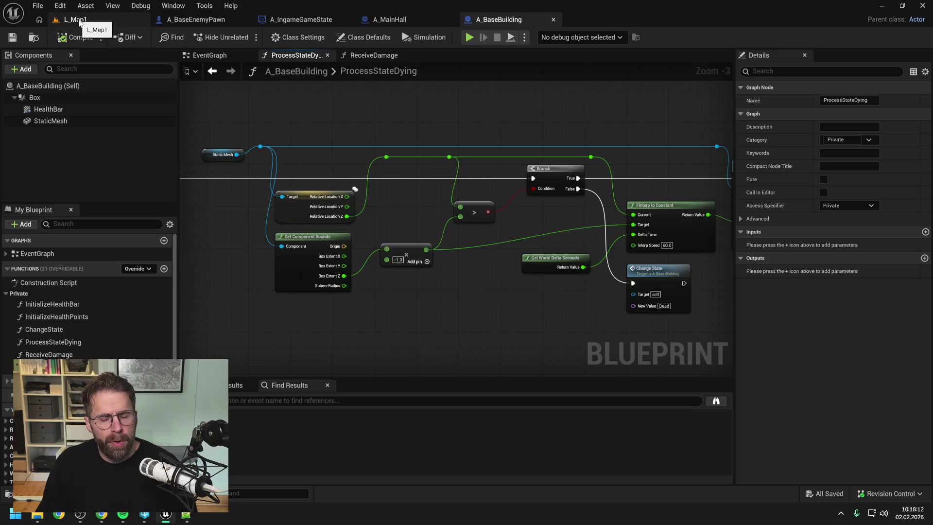
click(676, 248)
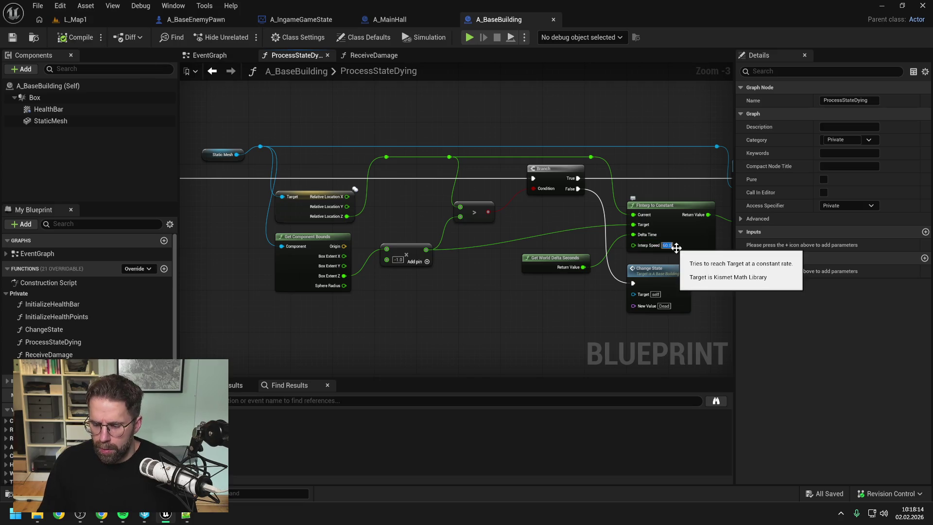
text(0)
click(57, 40)
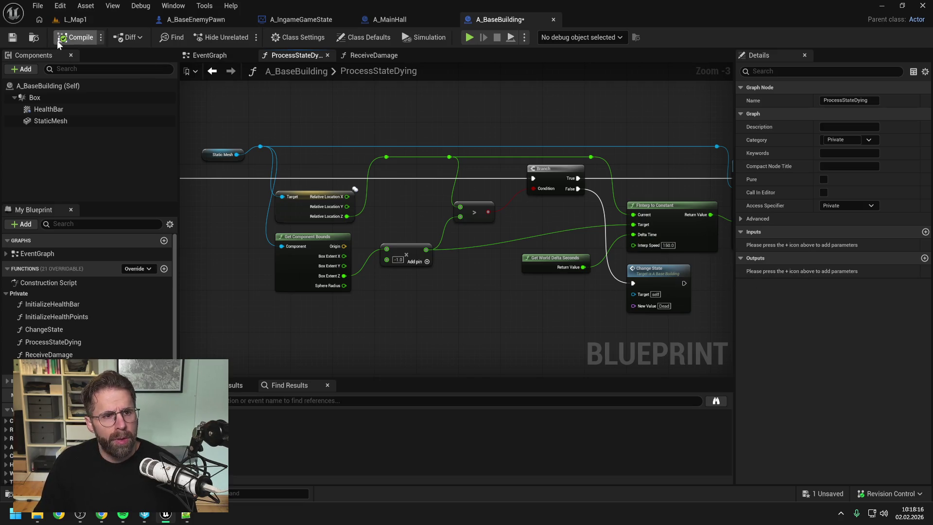
key(ctrl+s)
click(103, 20)
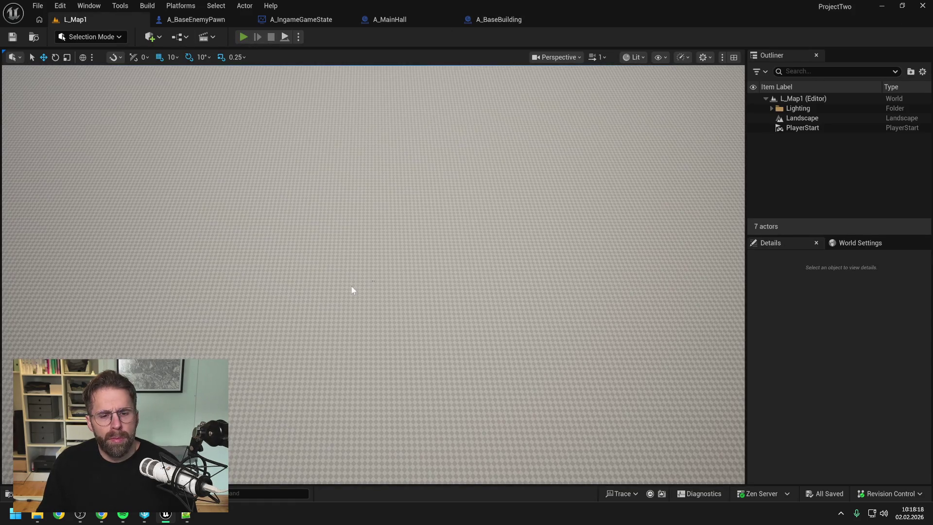
- Play-test units attacking the building until its health bar empties, then reopen A_BaseBuilding
key(alt+p)
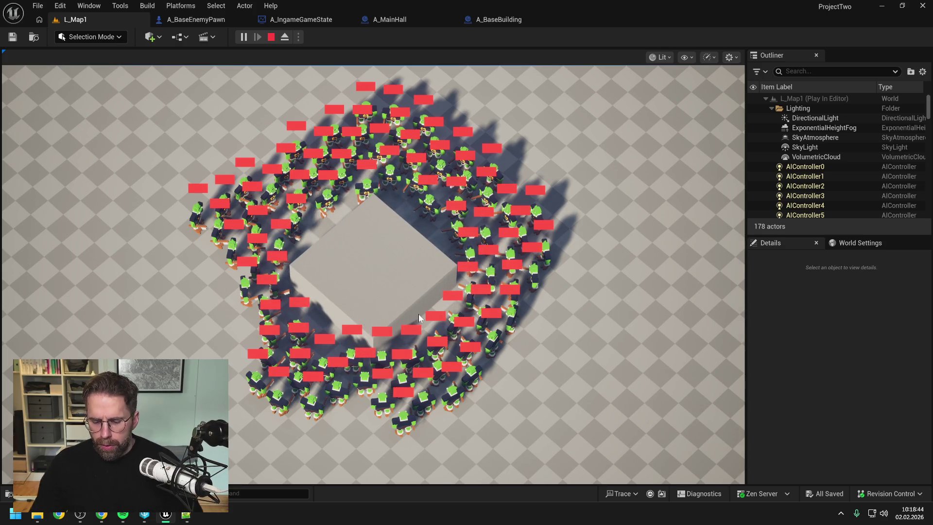
key(Escape)
click(506, 26)
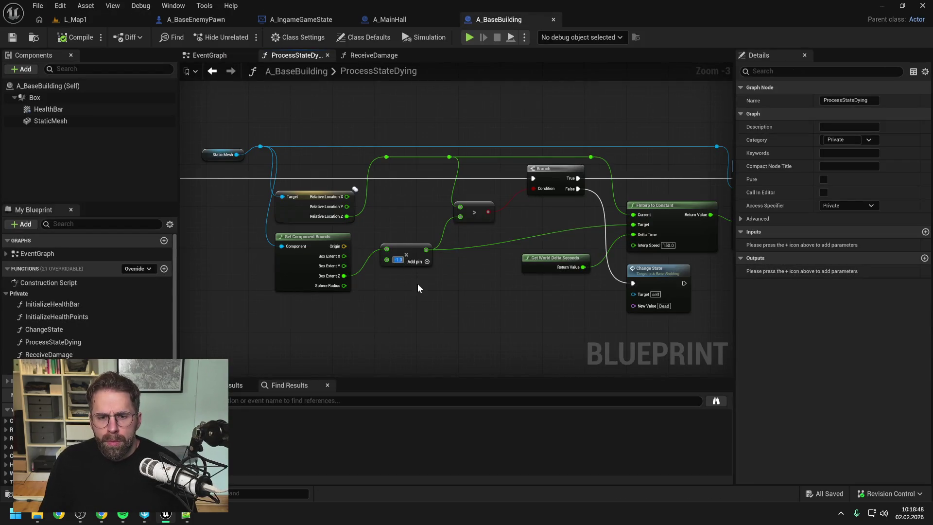
- Set the Box Extent Z multiplier to -2.0 and Interp Speed to 350, compile, and return to L_Map1
text(-2)
key(Return)
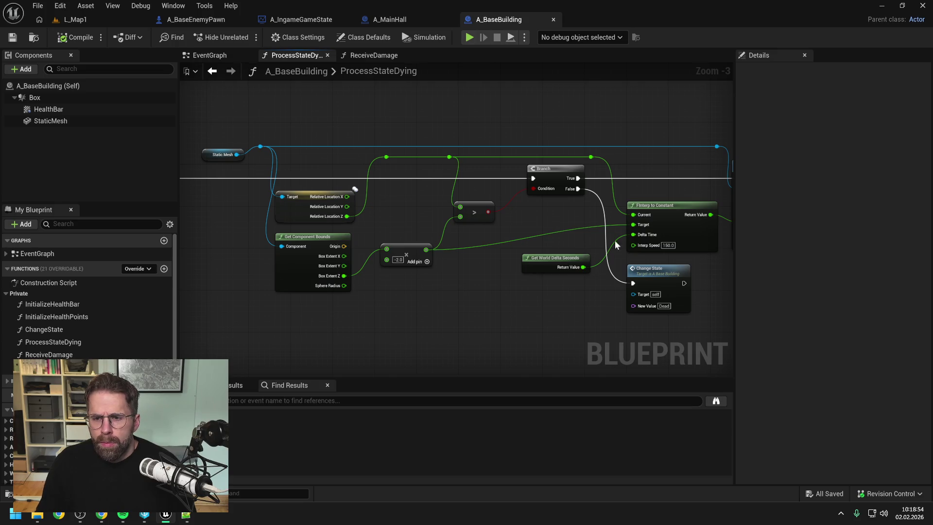
text(350)
key(Return)
click(77, 32)
click(89, 19)
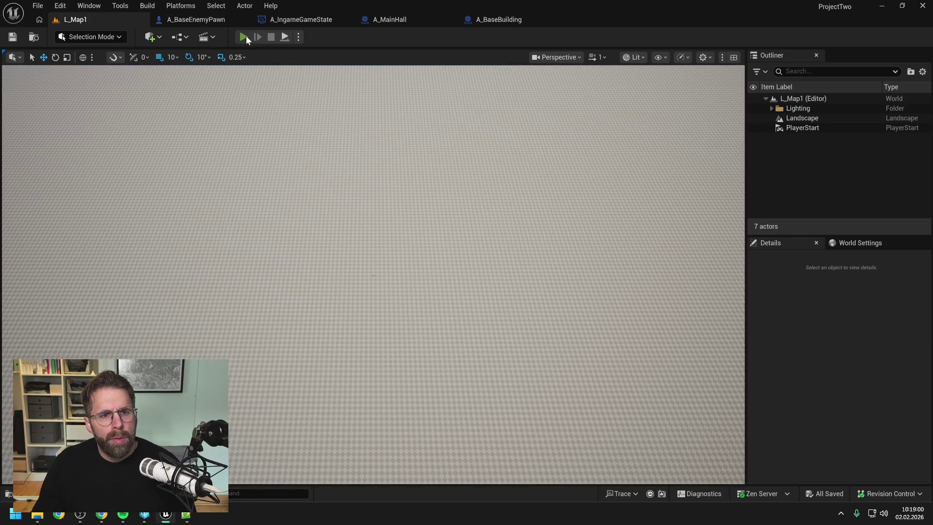
- Play-test the besieged building sinking away, then switch to A_MainHall and A_IngameGameState
key(alt+p)
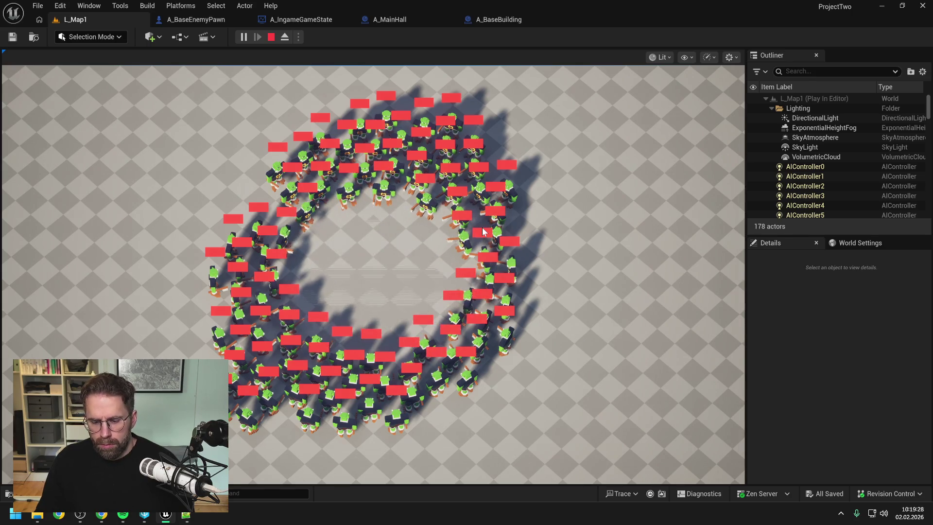
key(Escape)
click(412, 18)
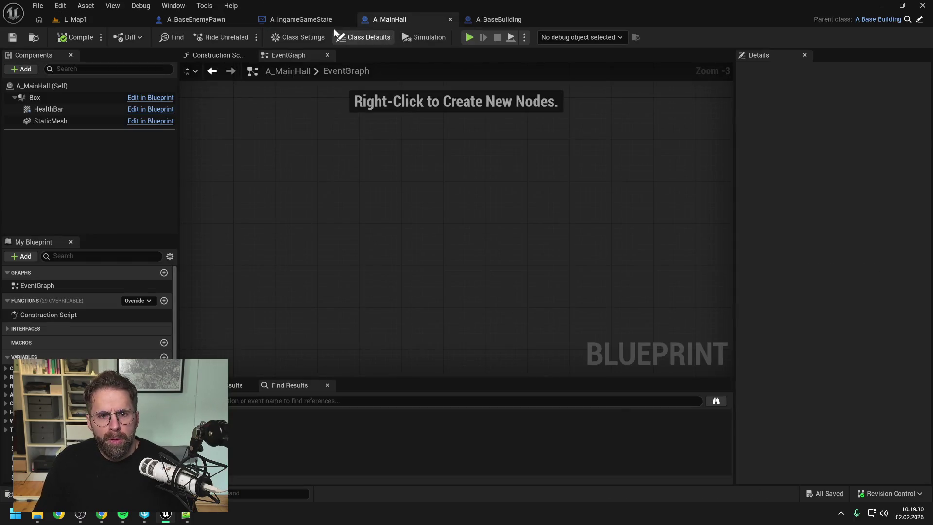
click(316, 17)
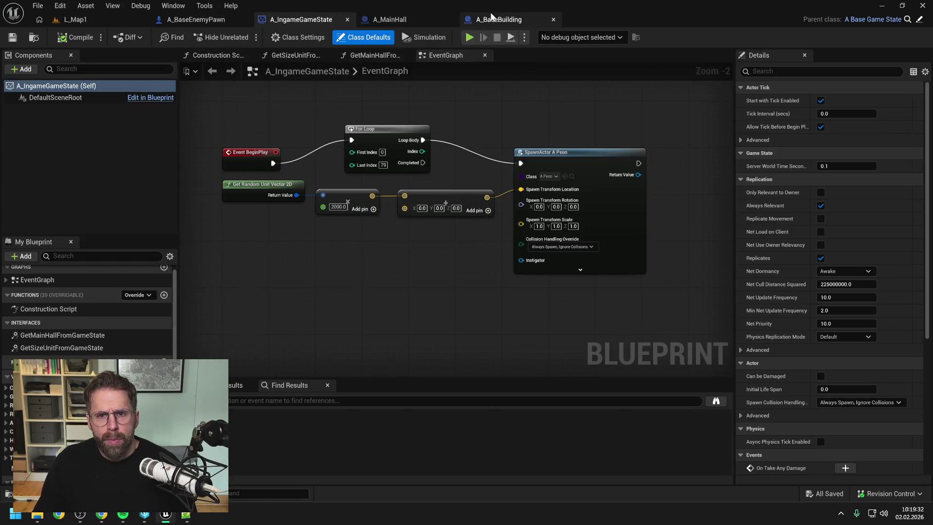
- Set the ProcessStateDying Add value to -2.1 in A_BaseBuilding and save it
click(494, 20)
text(-2.1)
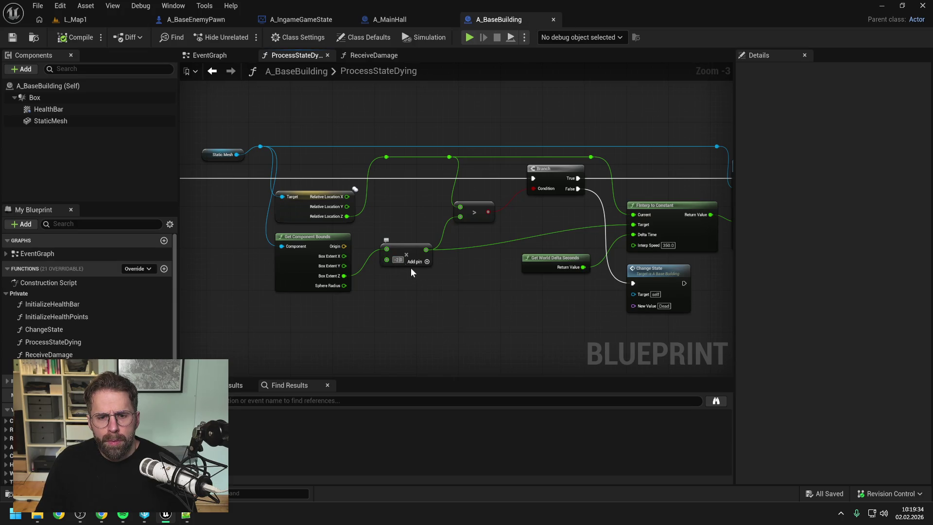
key(Return)
click(437, 280)
key(ctrl+s)
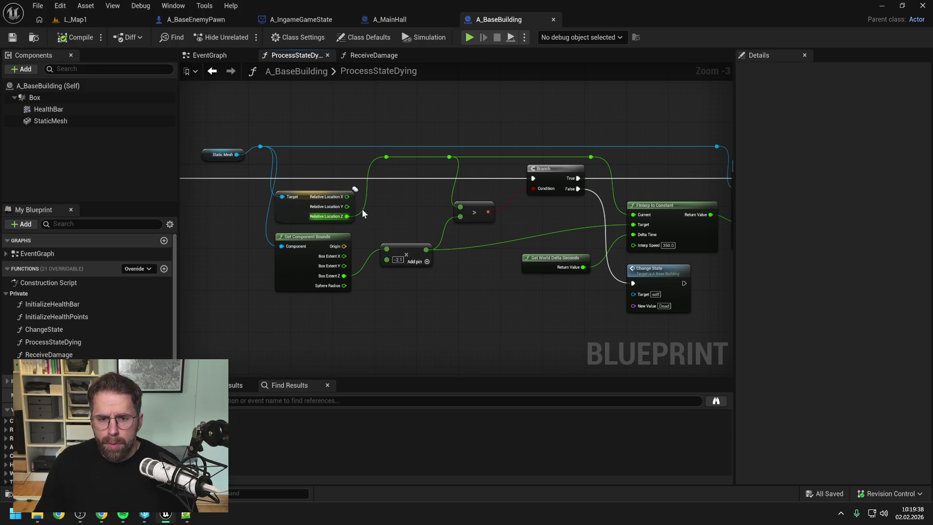
- Lower Interp Speed from 350 to 300, compile, and go back to the L_Map1 level
click(668, 245)
text(300)
key(Return)
click(75, 37)
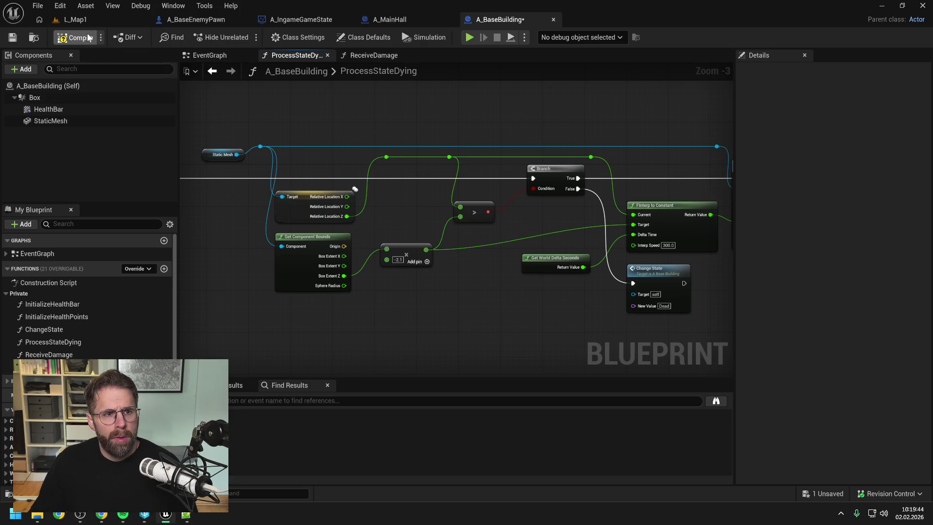
click(85, 20)
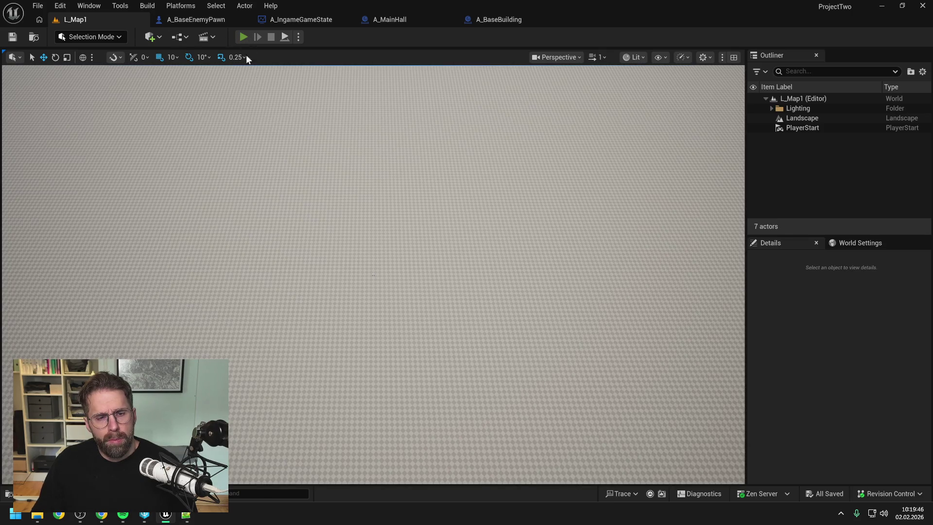
key(alt+p)
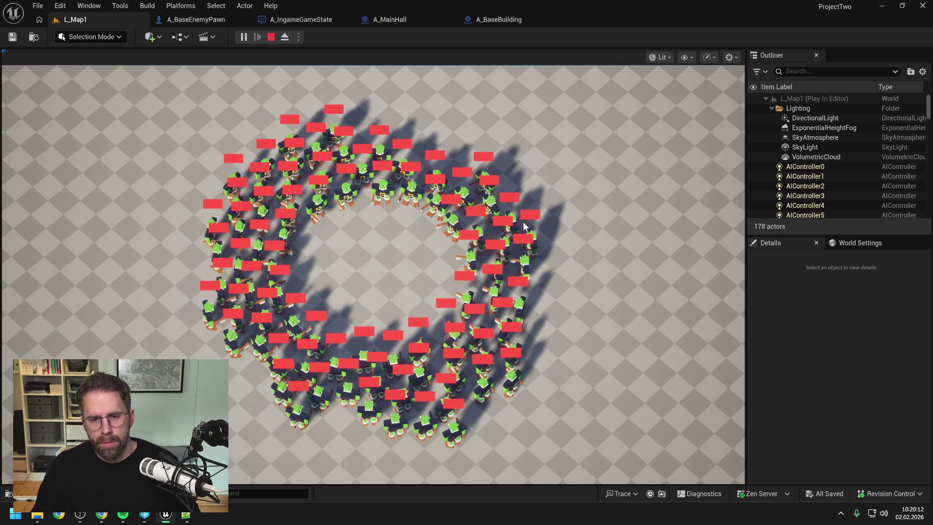
key(Escape)
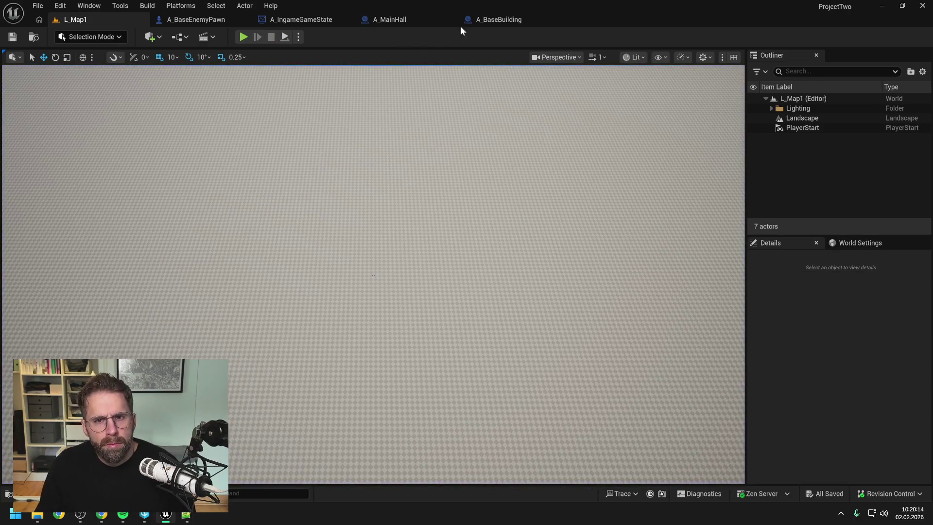
- Glance at A_MainHall and A_IngameGameState, then open A_BaseBuilding's ReceiveDamage function graph
click(485, 19)
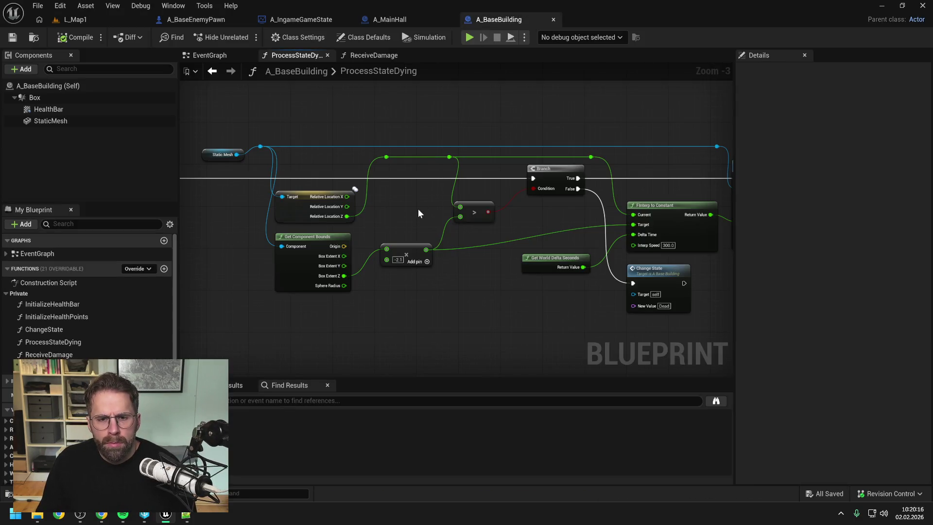
click(398, 21)
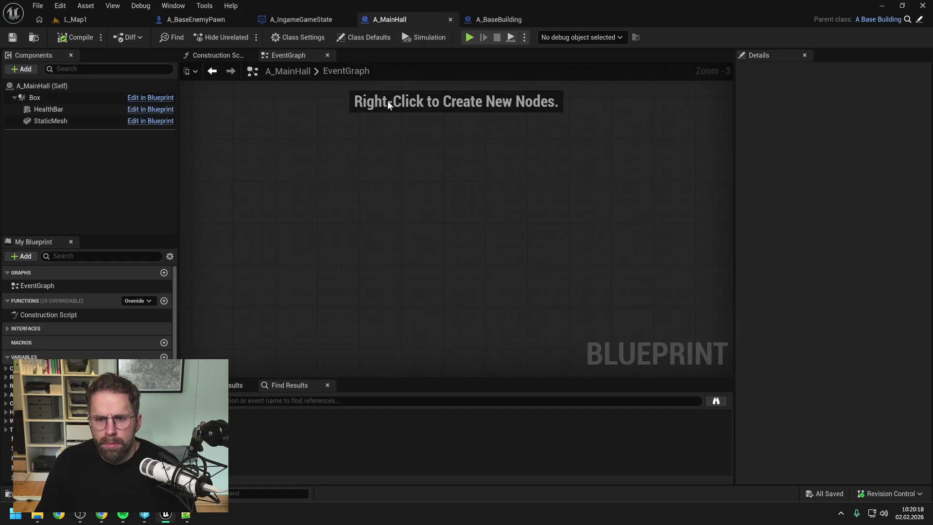
click(512, 21)
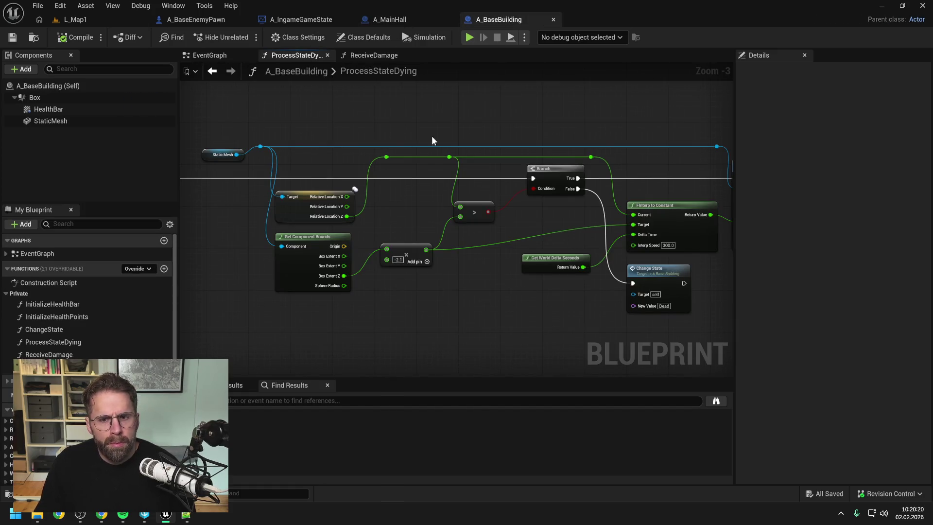
scroll(546, 148, down, 2)
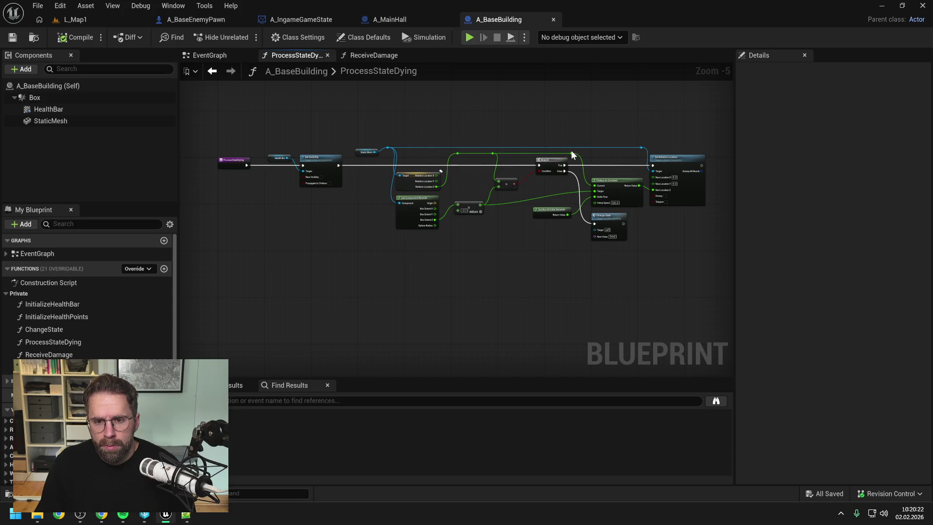
scroll(570, 150, up, 1)
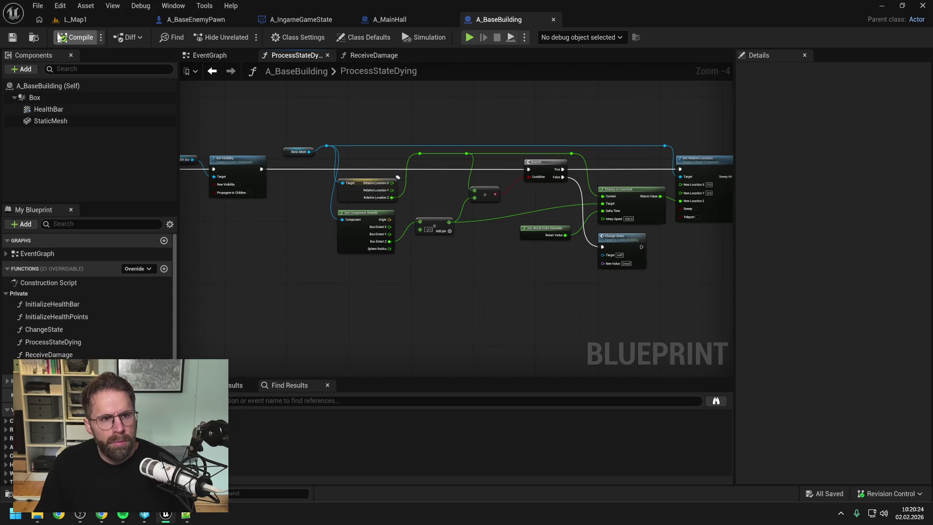
click(294, 27)
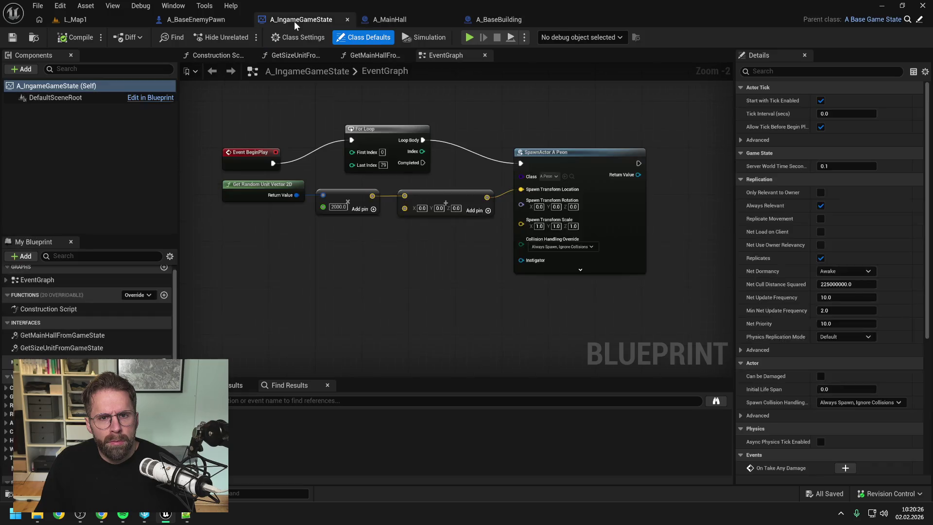
click(499, 19)
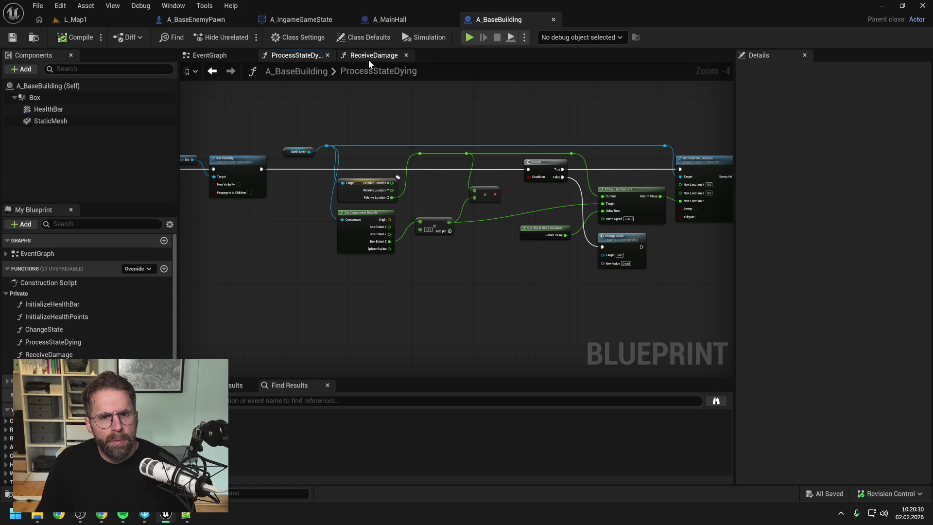
click(369, 56)
drag(391, 188, 412, 201)
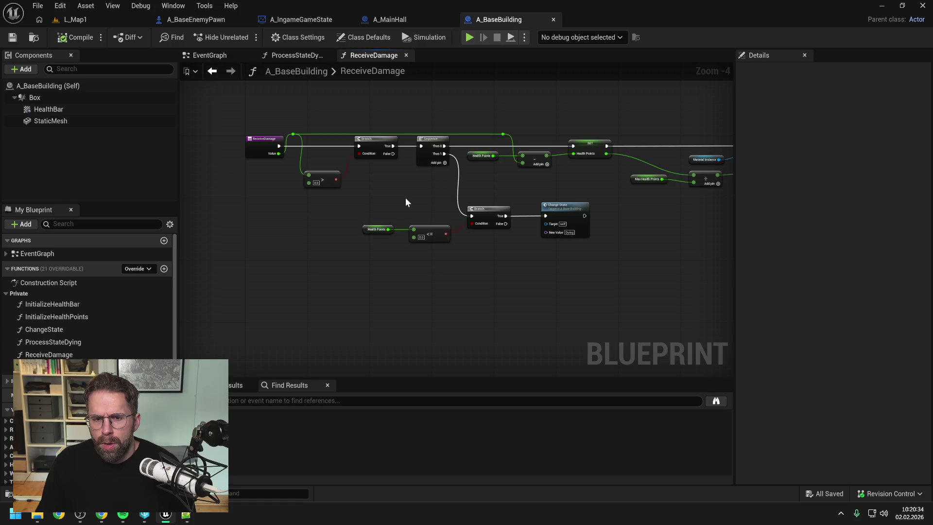
- Nudge the Change State (Dying) node about 50 pixels right in ReceiveDamage
scroll(147, 325, down, 4)
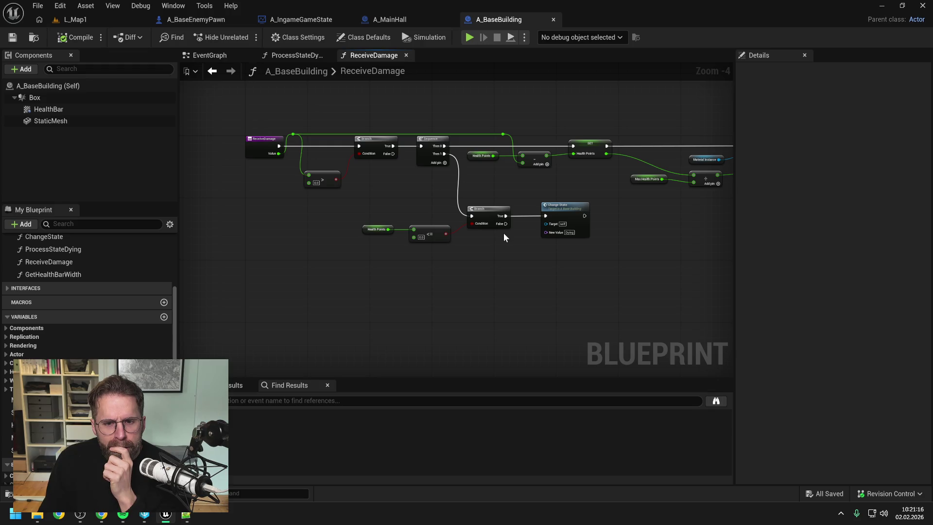
scroll(518, 246, up, 1)
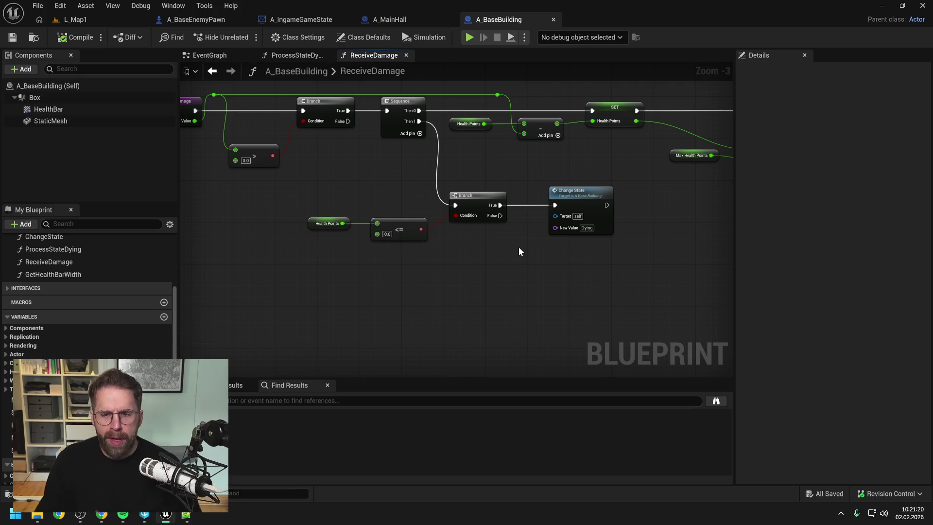
scroll(518, 247, down, 2)
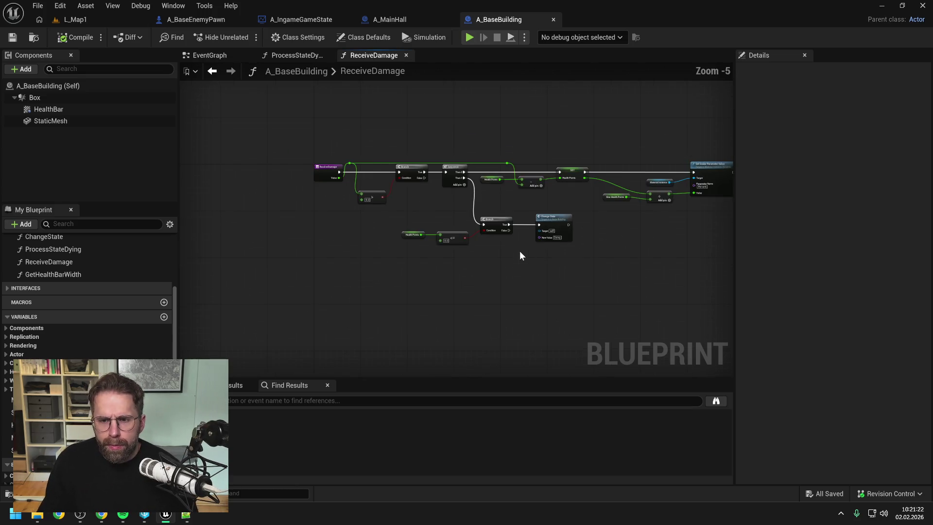
scroll(554, 218, up, 1)
drag(554, 218, 579, 217)
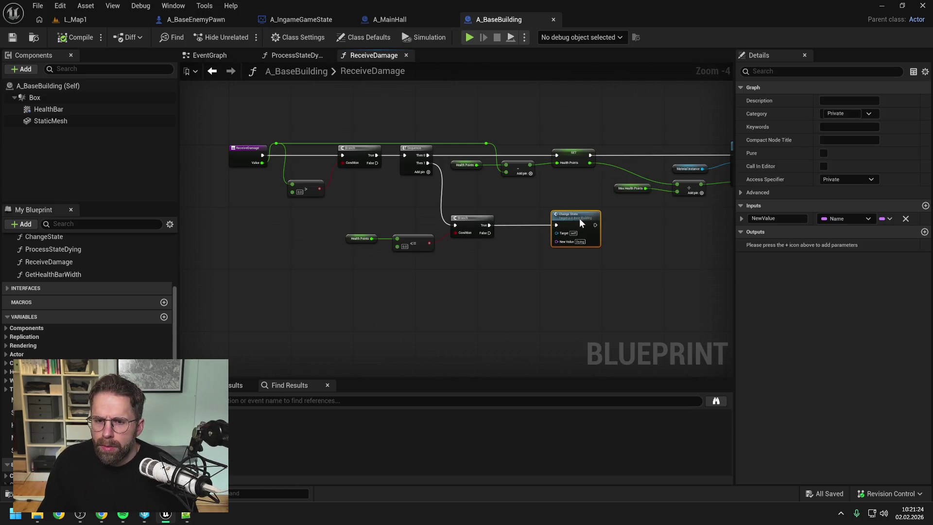
- Compile the blueprint, then add a Then 2 output pin to the ReceiveDamage Sequence node
click(494, 283)
click(81, 38)
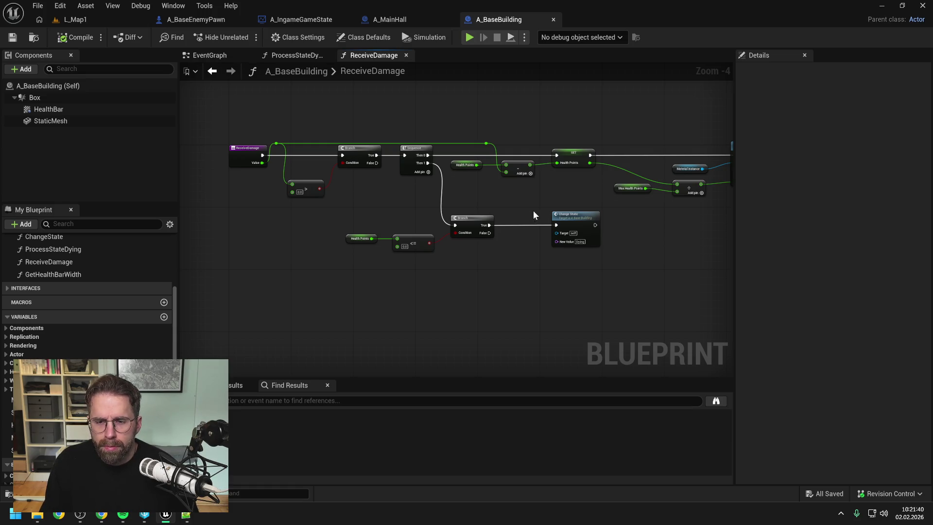
scroll(534, 214, up, 1)
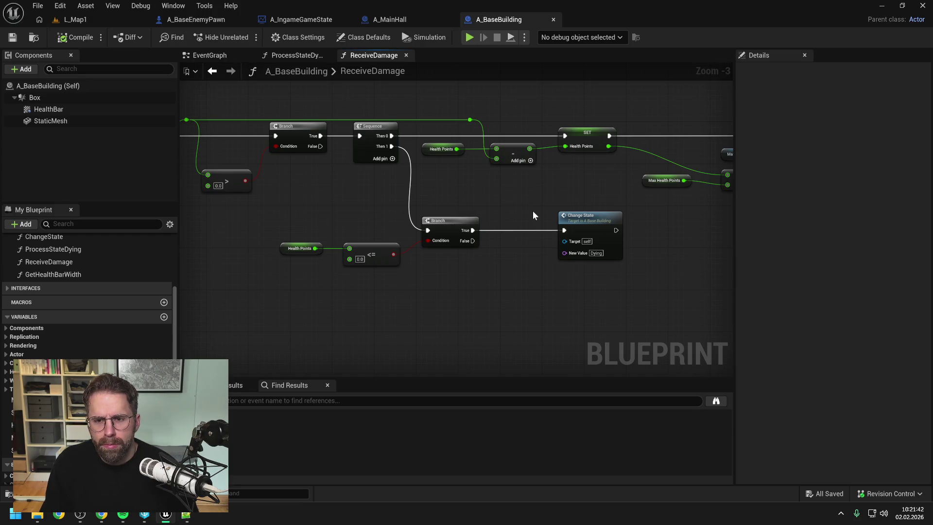
scroll(534, 215, down, 1)
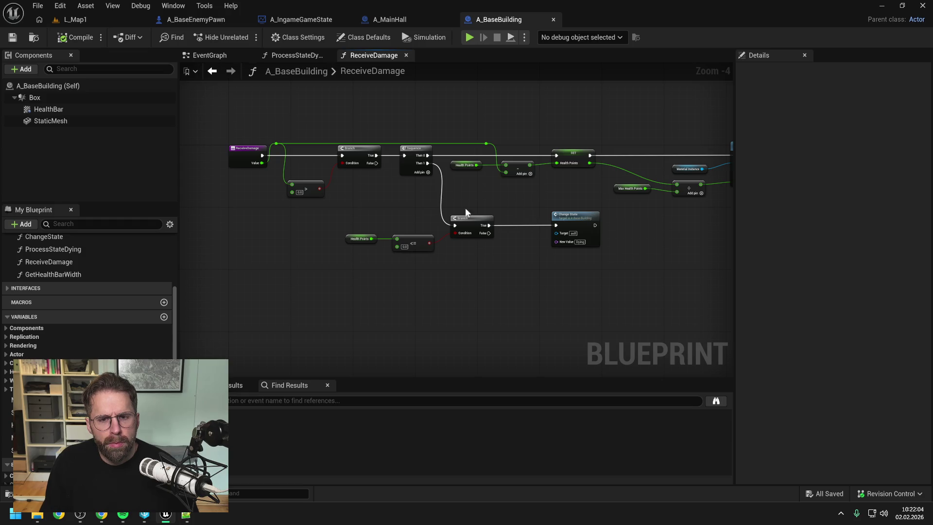
click(427, 171)
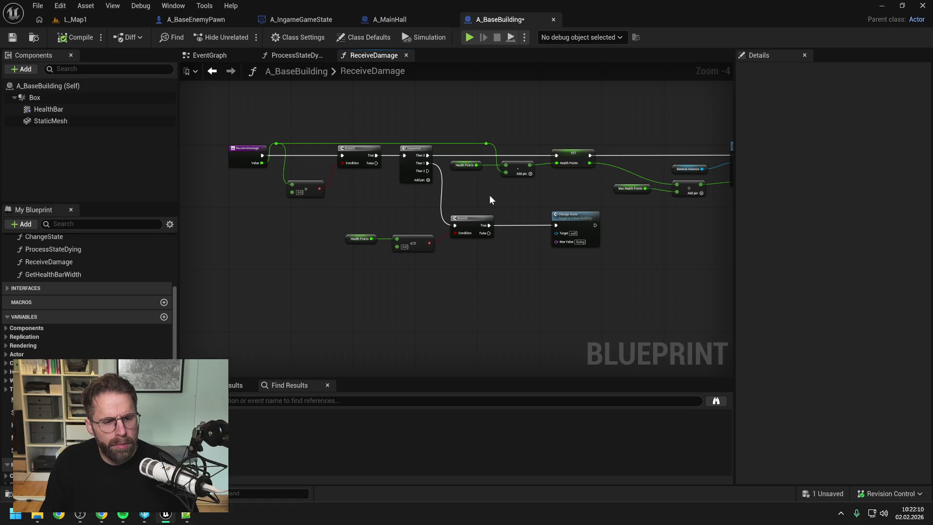
- Create a Boolean variable named Damaged in A_BaseBuilding, then save and compile
mouse_move(416, 279)
mouse_down()
mouse_move(386, 270)
mouse_move(416, 280)
mouse_up()
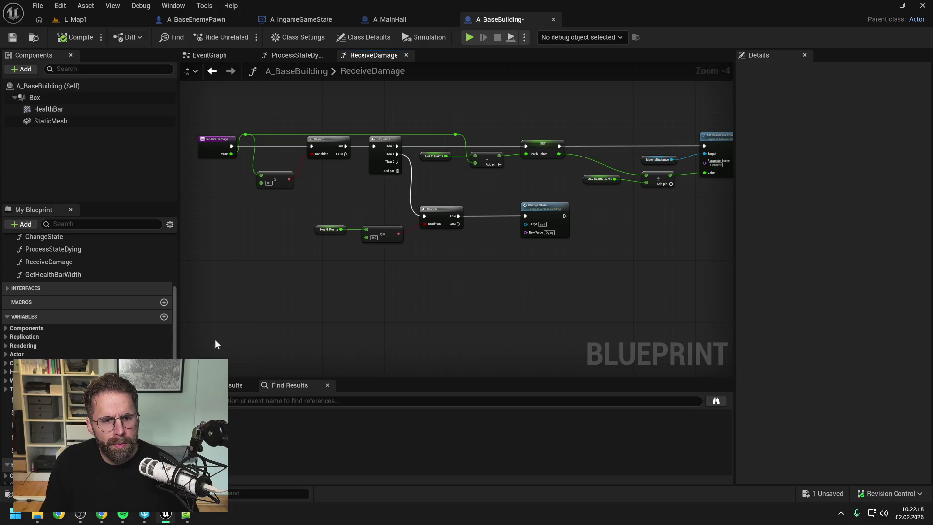
click(164, 316)
click(145, 462)
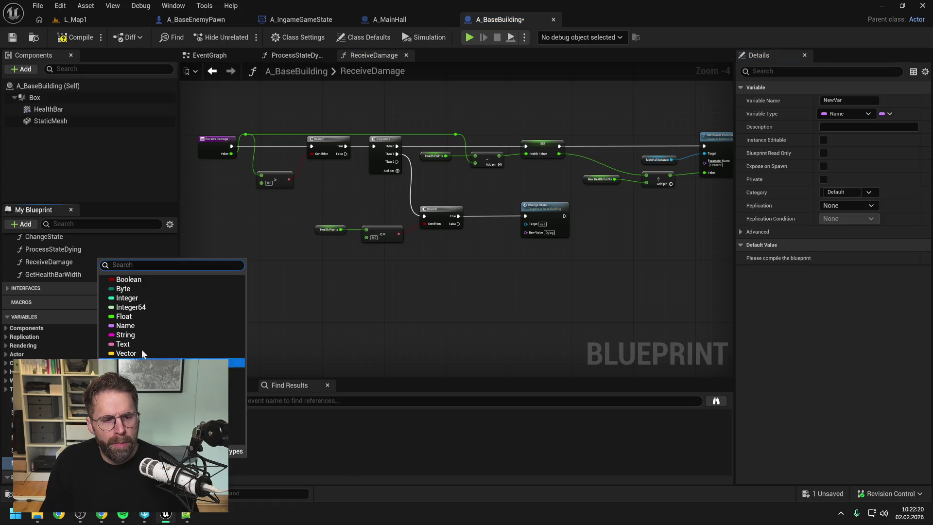
click(132, 278)
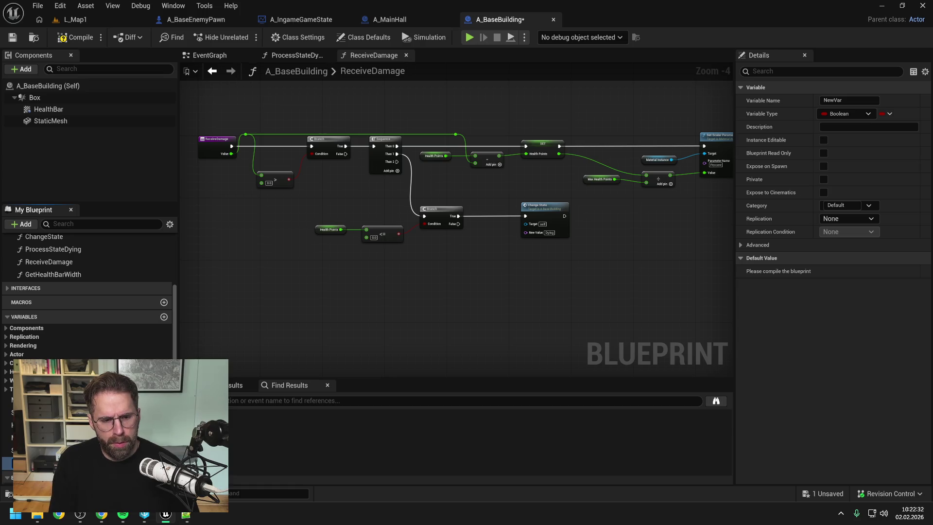
key(Return)
key(ctrl+s)
key(F7)
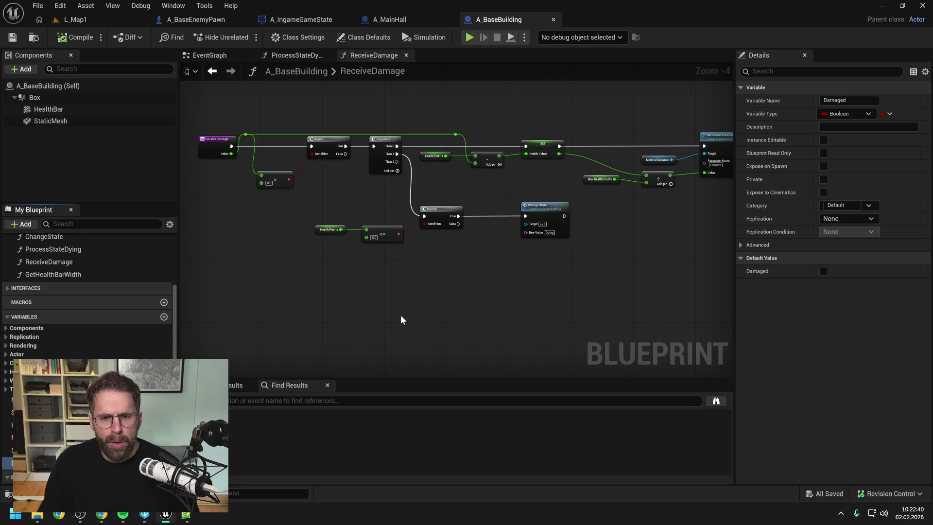
scroll(97, 329, up, 3)
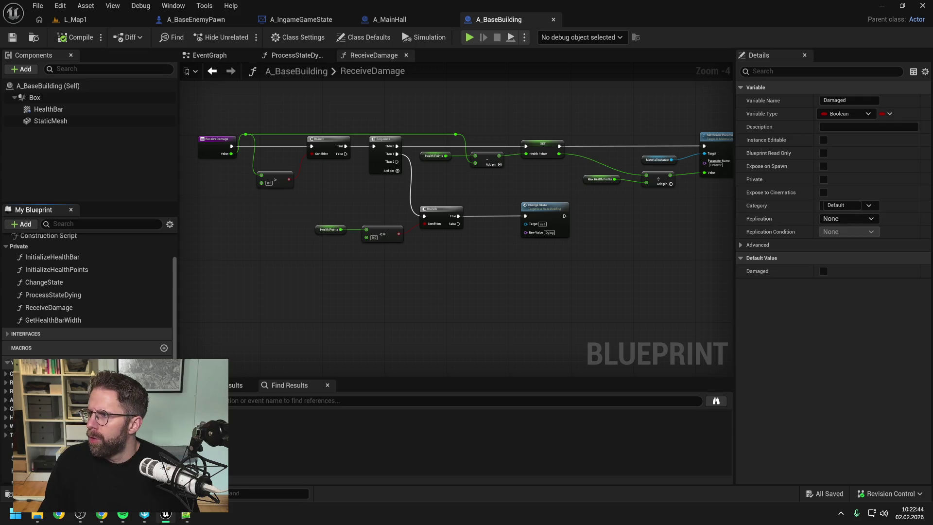
- Bring the Gemini chat on Boolean naming conventions to the front and shift it left
key(alt+Tab)
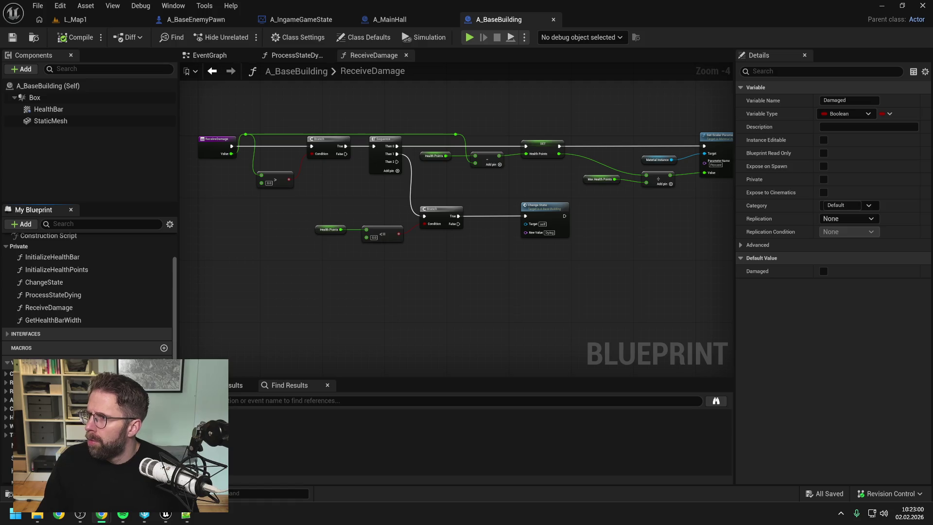
click(102, 514)
drag(450, 19, 221, 18)
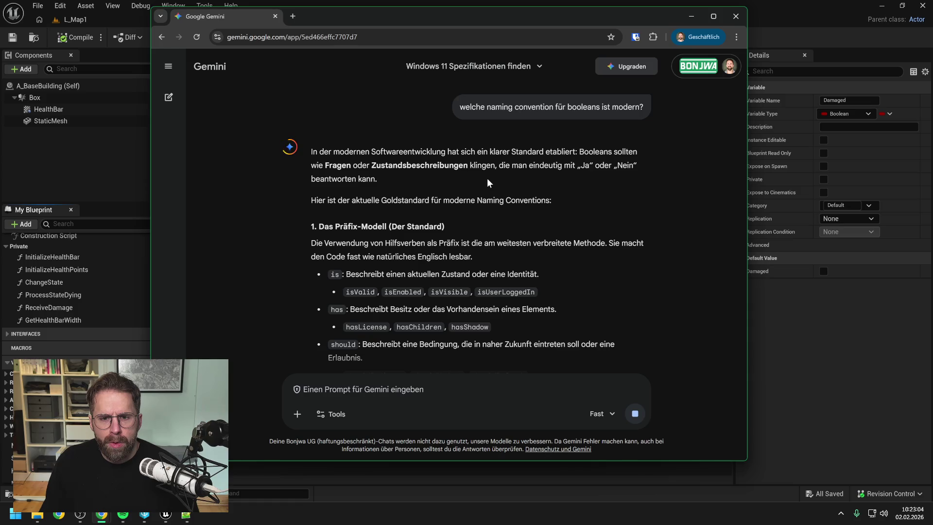
- Read through Gemini's answer on Boolean variable naming conventions
scroll(488, 183, down, 1)
scroll(490, 187, down, 1)
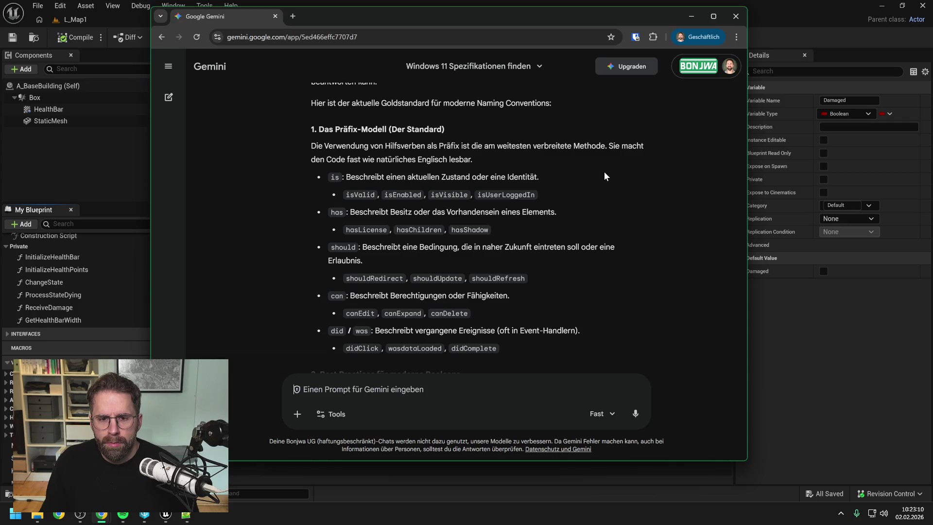
scroll(589, 176, down, 1)
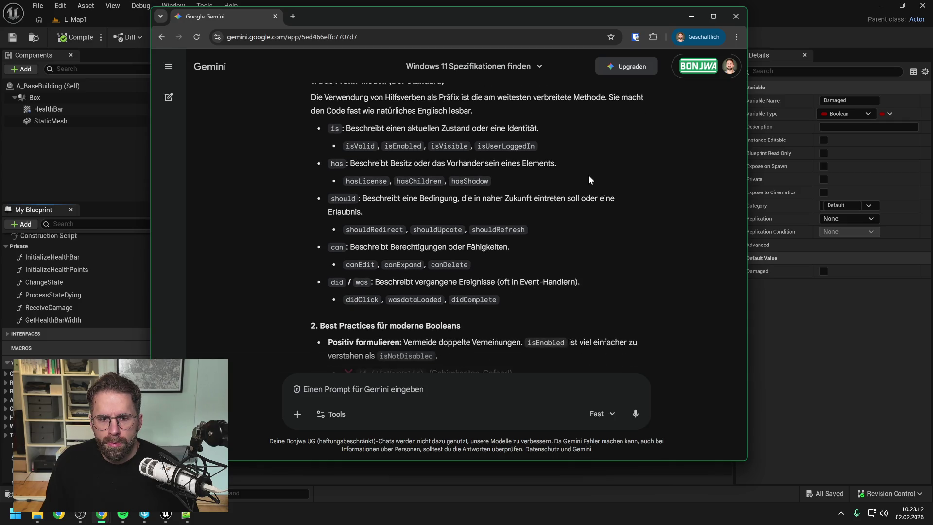
scroll(589, 179, down, 2)
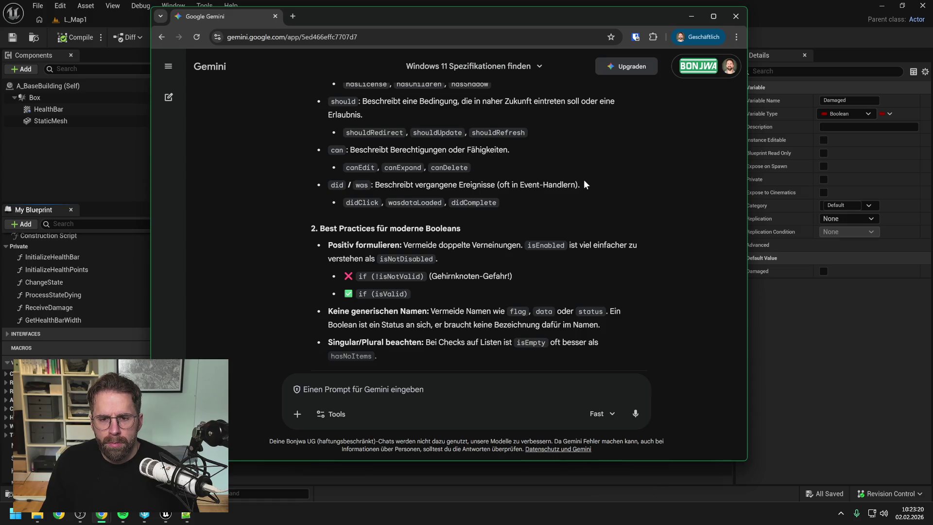
scroll(584, 180, down, 1)
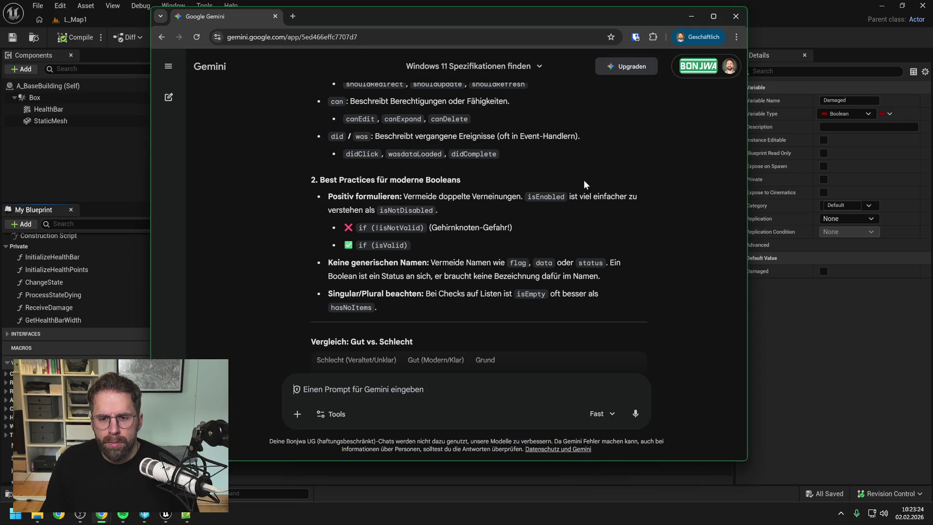
scroll(584, 183, down, 3)
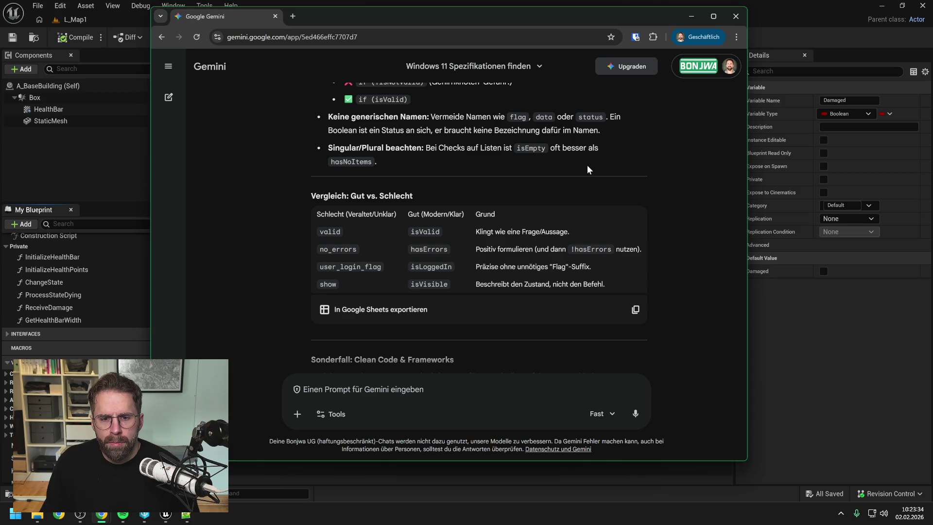
scroll(586, 164, down, 1)
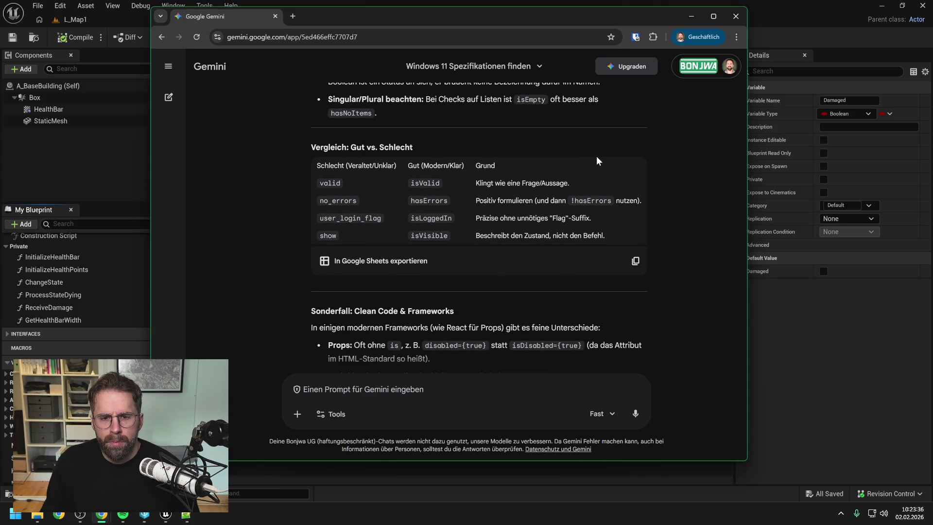
scroll(590, 150, down, 2)
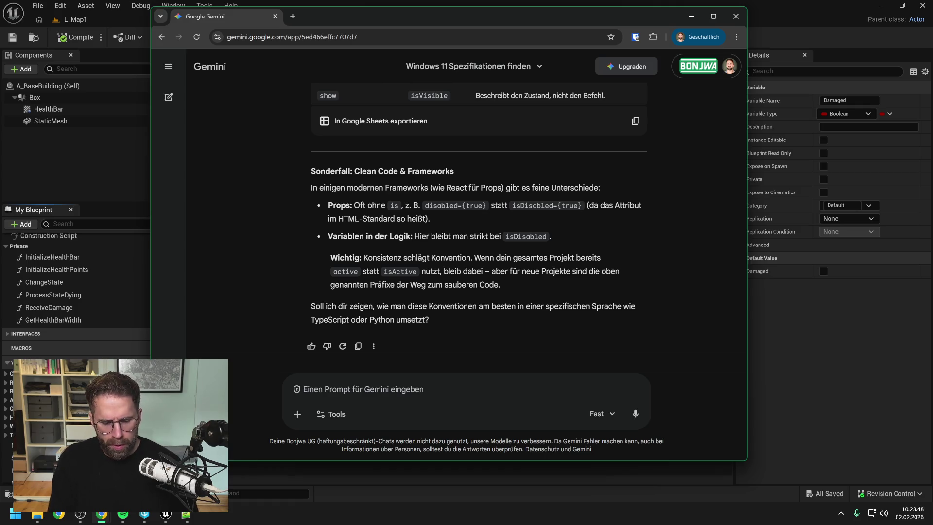
- Ask Gemini 'wie nenne ich Funktionen, die einen boolean zurück geben?' and return to the editor
text(wie n)
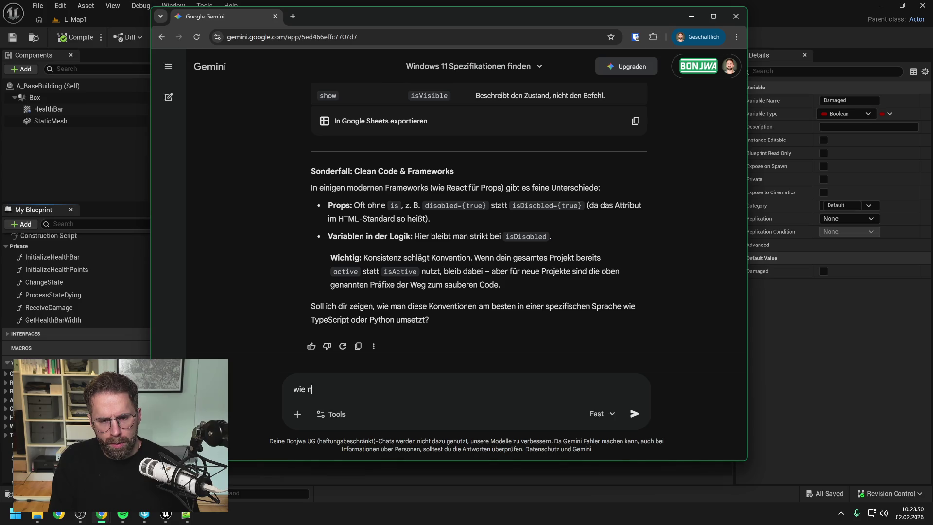
text(enne ich F)
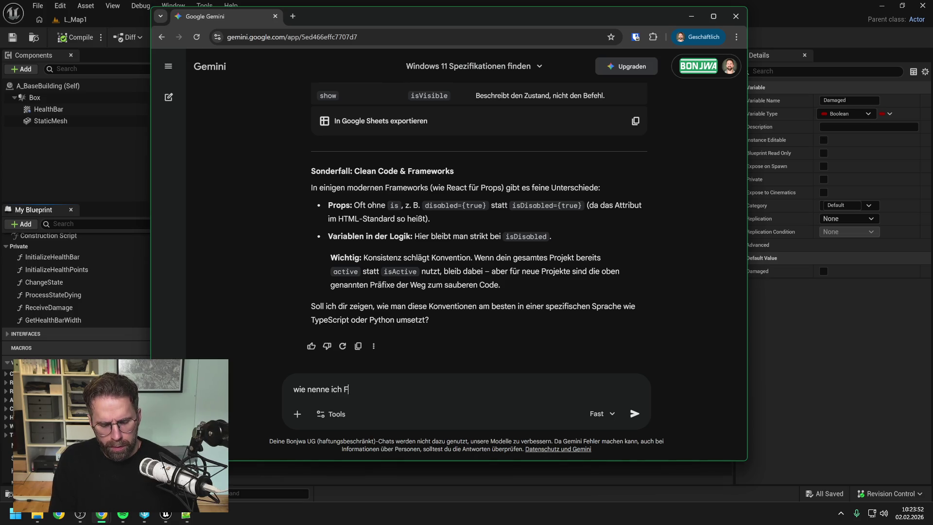
text(unktionen die)
key(BackSpace)
key(BackSpace)
key(BackSpace)
text(, die ein)
key(BackSpace)
key(BackSpace)
text(ineb)
key(BackSpace)
text(n boolean zurück geben?)
key(Return)
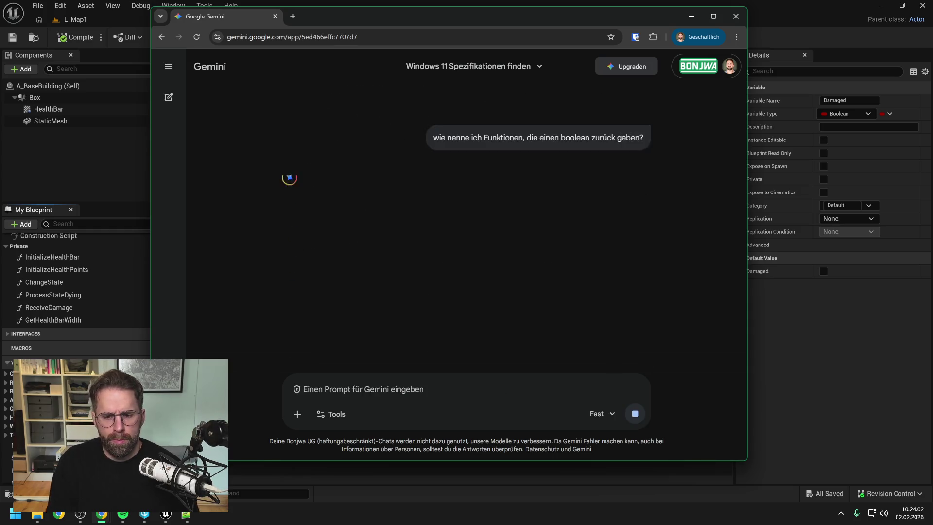
click(843, 348)
- Rename the Damaged variable to IsDamaged, then compile and save
scroll(98, 349, down, 3)
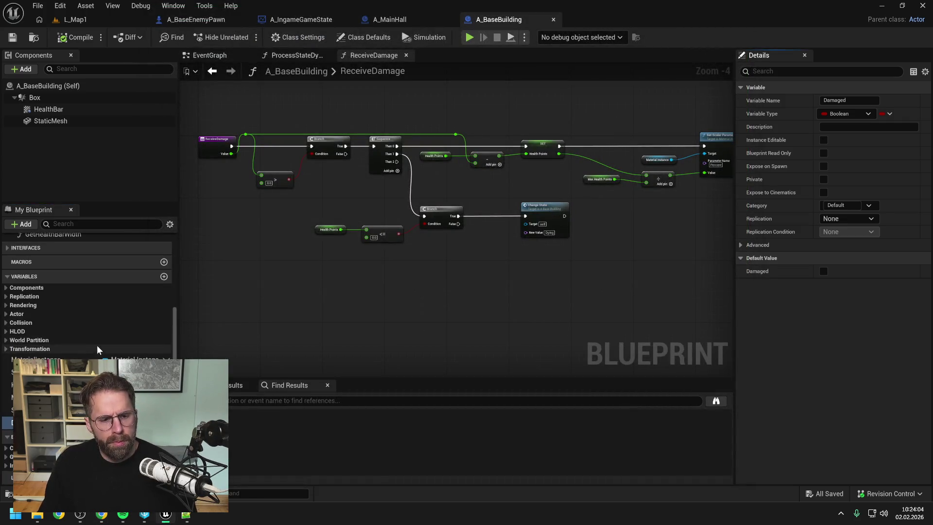
text(IsDamaged)
key(Return)
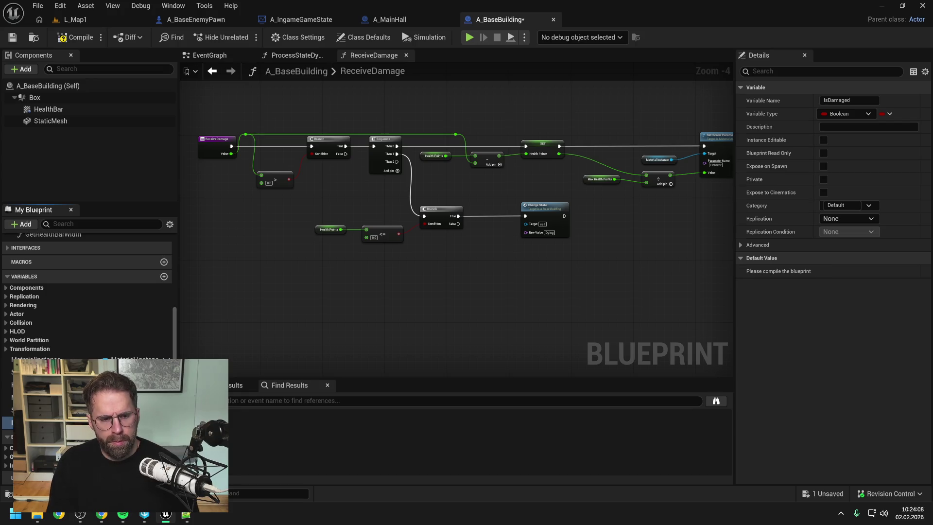
click(75, 36)
key(ctrl+s)
- Add a Set IsDamaged node driven by Sequence Then 1 and save the blueprint
mouse_move(7, 422)
mouse_down()
mouse_move(436, 269)
mouse_move(431, 251)
mouse_move(425, 254)
mouse_up()
click(452, 283)
mouse_move(397, 162)
mouse_down()
mouse_move(427, 256)
mouse_move(452, 254)
mouse_move(453, 188)
mouse_up()
drag(397, 154, 426, 182)
drag(397, 161, 425, 217)
click(455, 271)
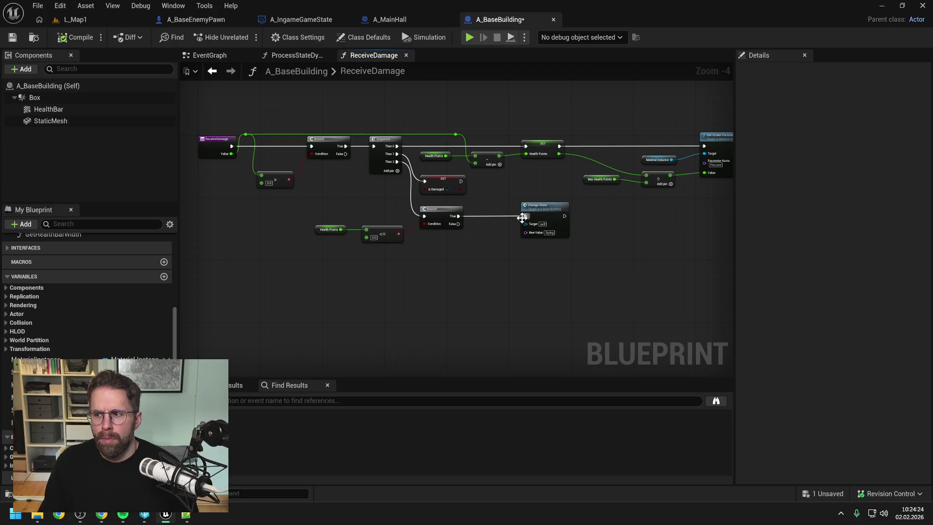
key(ctrl+s)
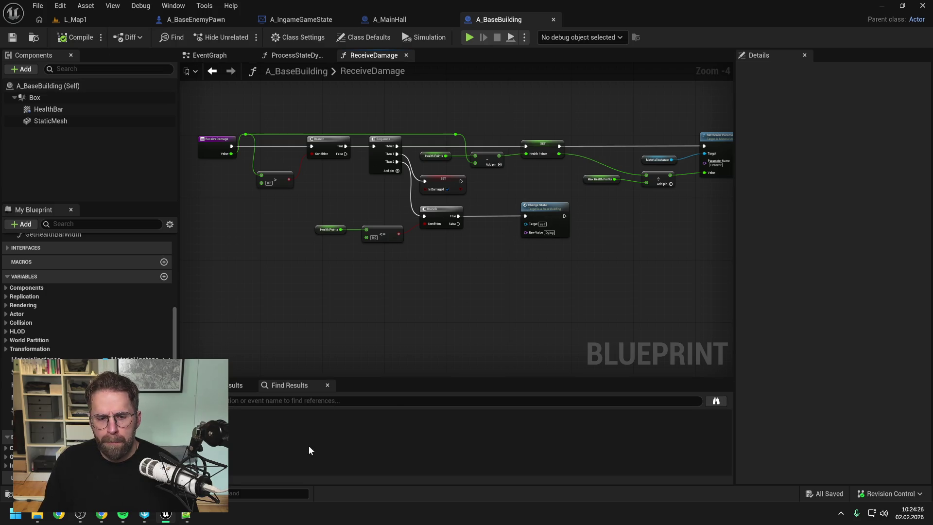
click(102, 516)
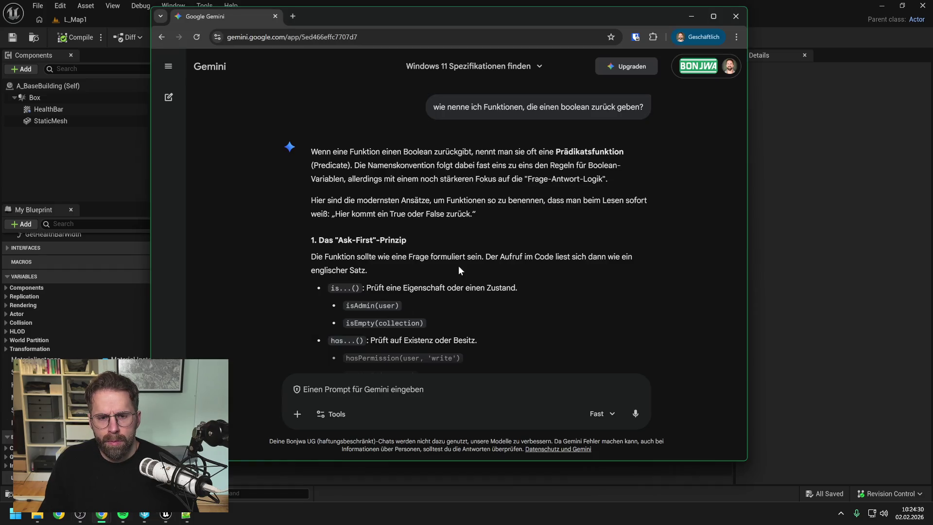
- Read Gemini's predicate-naming advice to the end, including avoiding 'get' prefixes, then return to Unreal
scroll(473, 236, down, 1)
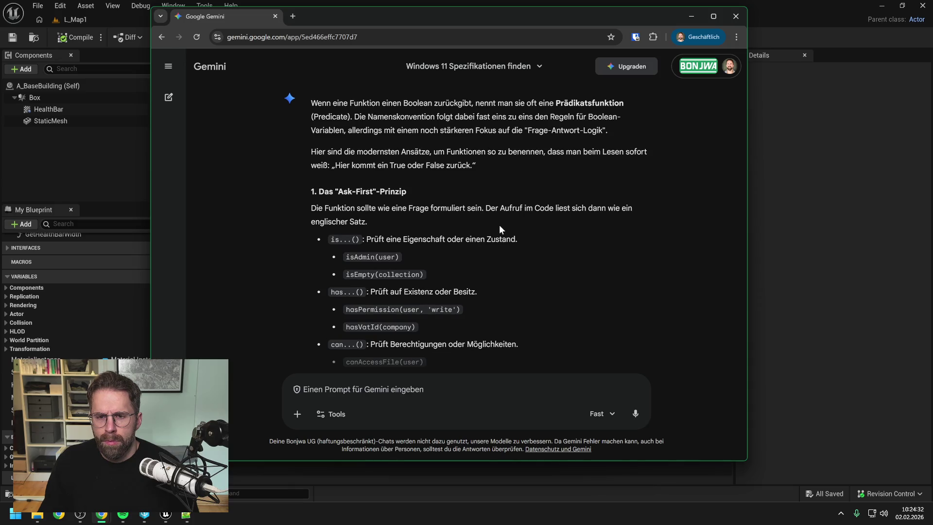
scroll(495, 225, down, 1)
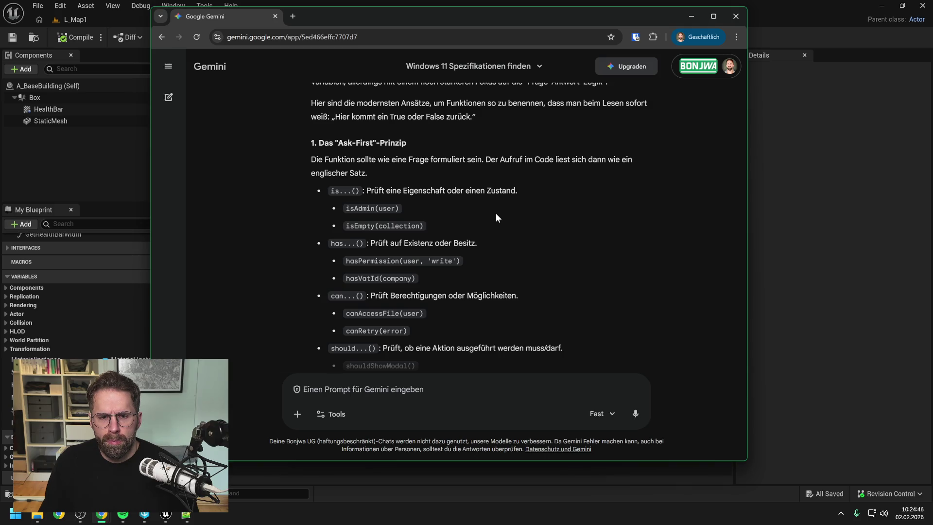
scroll(496, 213, down, 1)
scroll(496, 214, down, 2)
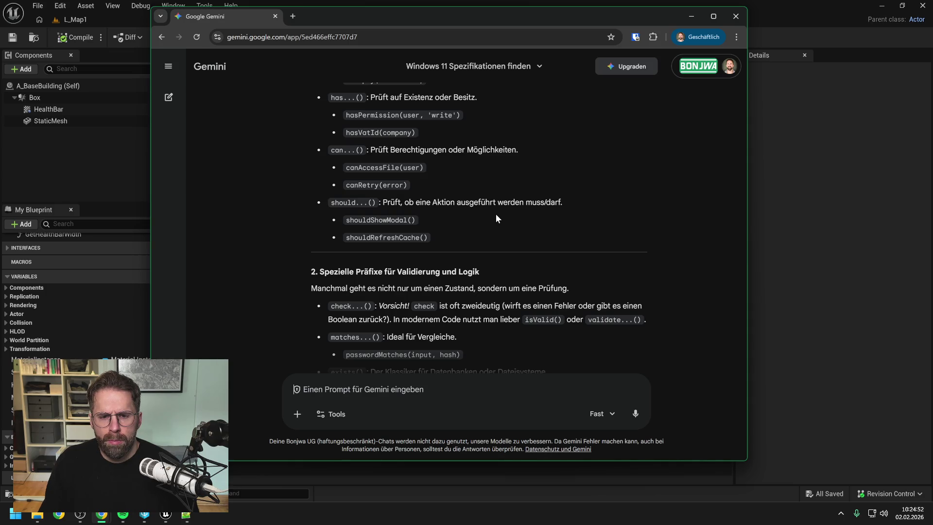
scroll(496, 215, down, 2)
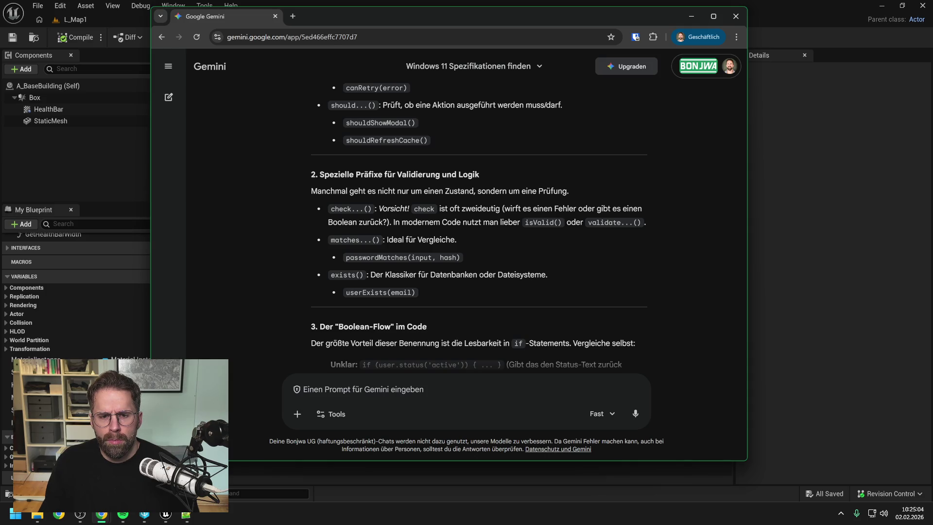
scroll(297, 389, down, 2)
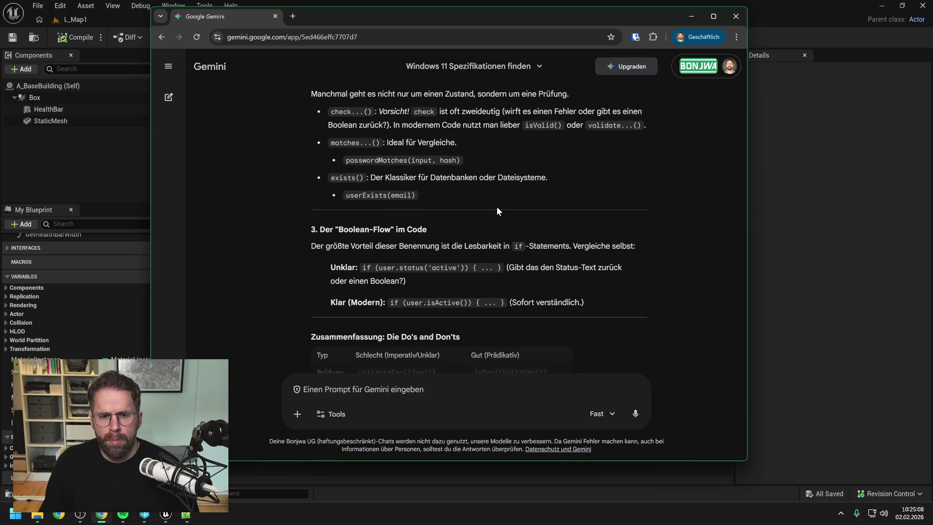
scroll(496, 206, down, 1)
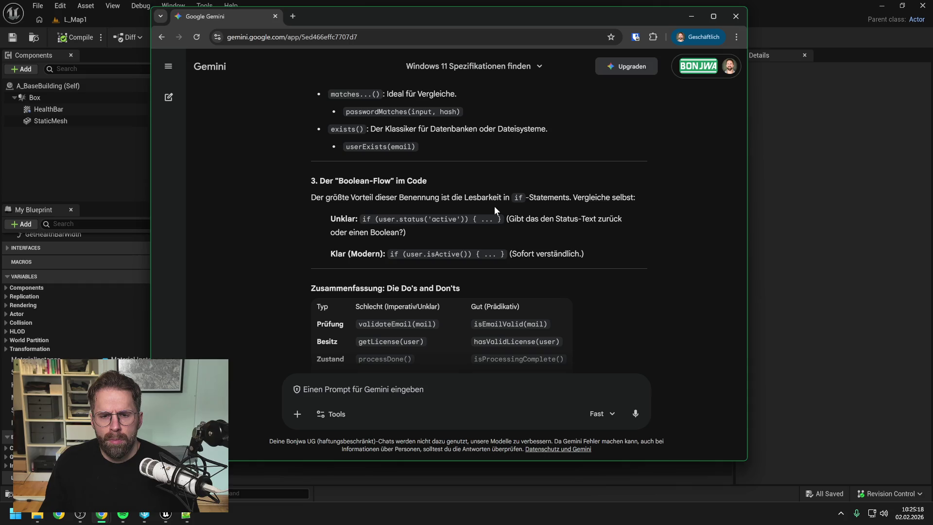
scroll(494, 206, down, 1)
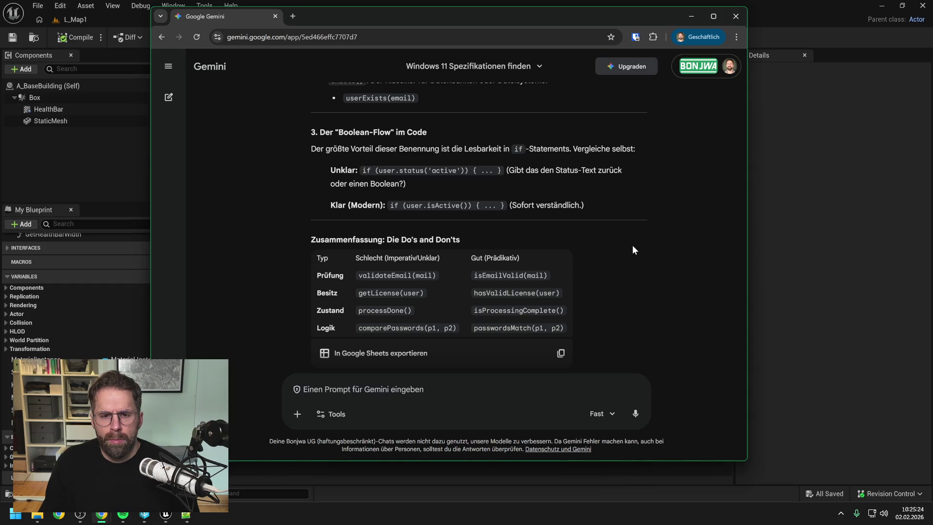
scroll(632, 248, up, 2)
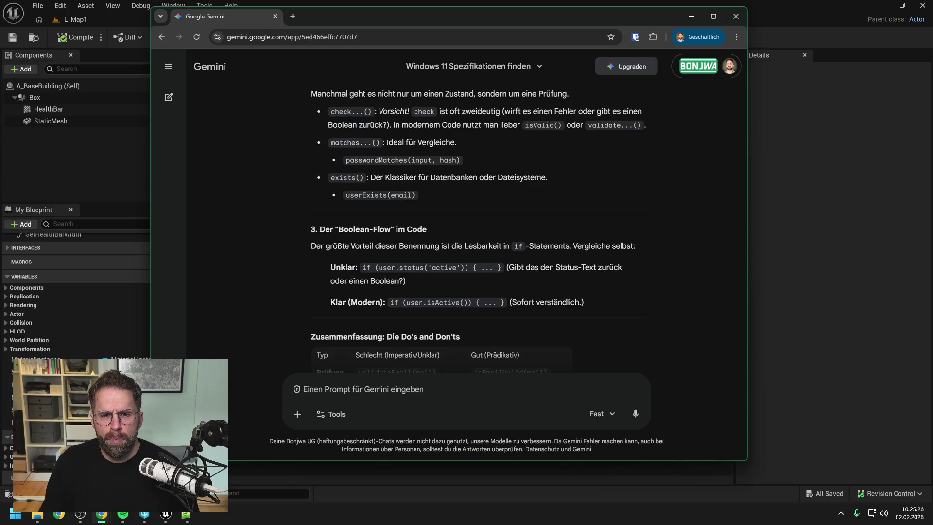
scroll(632, 249, up, 2)
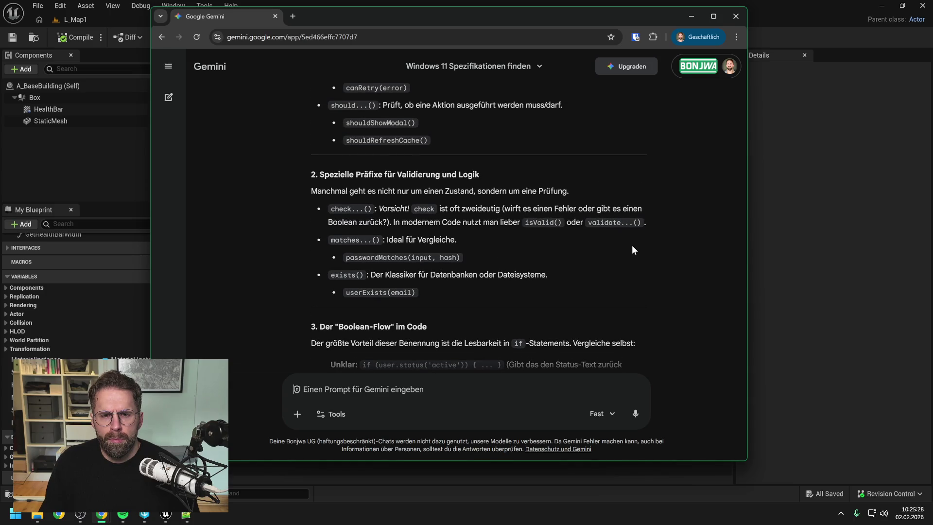
scroll(633, 249, down, 3)
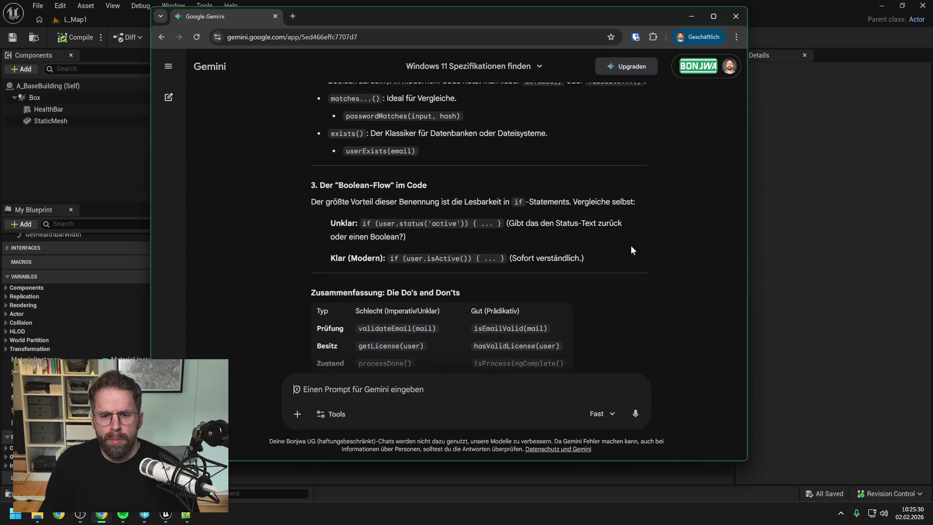
scroll(632, 249, down, 1)
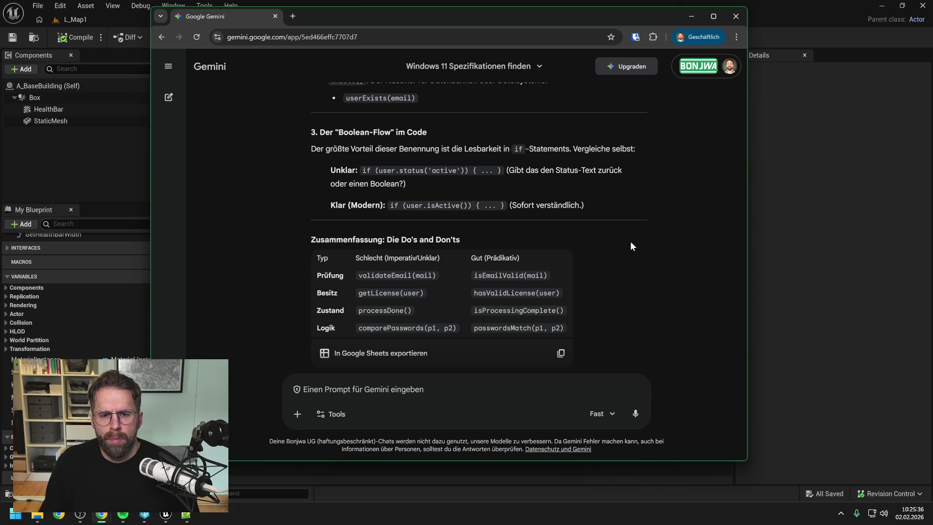
scroll(631, 241, down, 2)
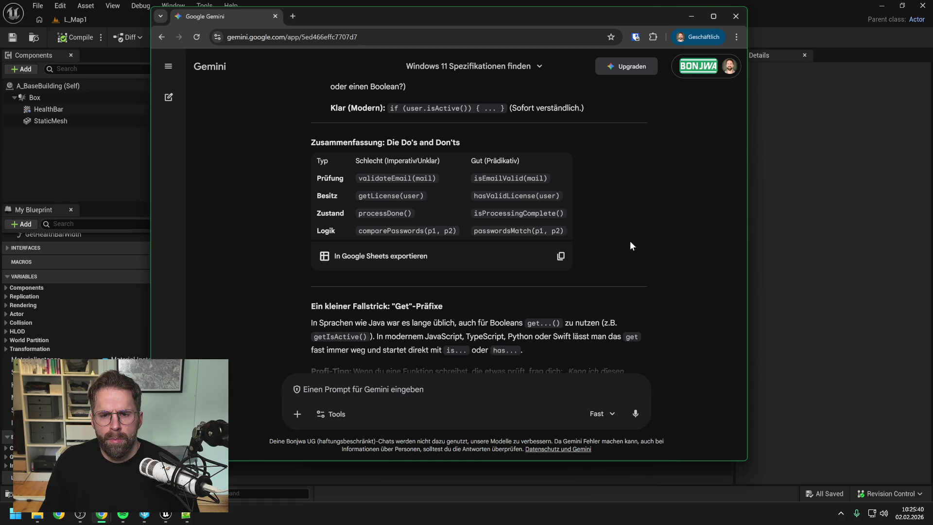
scroll(635, 229, down, 2)
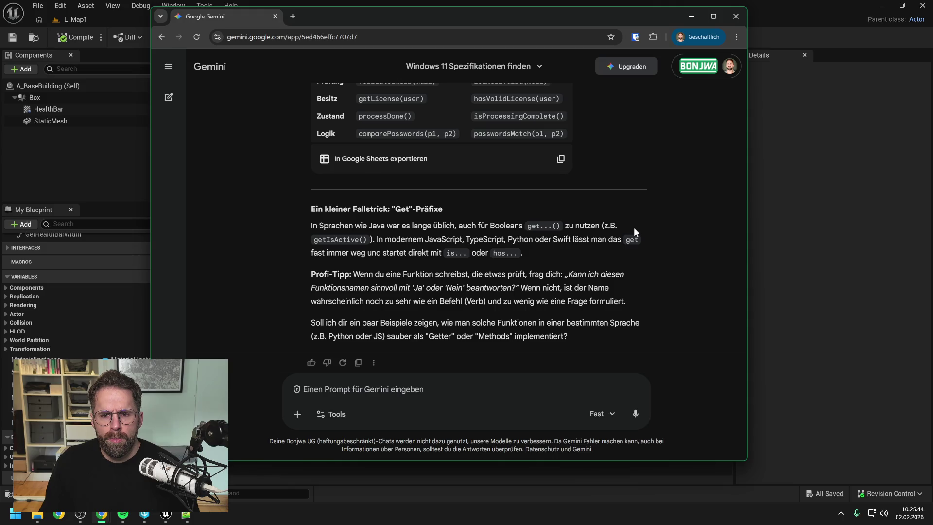
scroll(633, 228, down, 1)
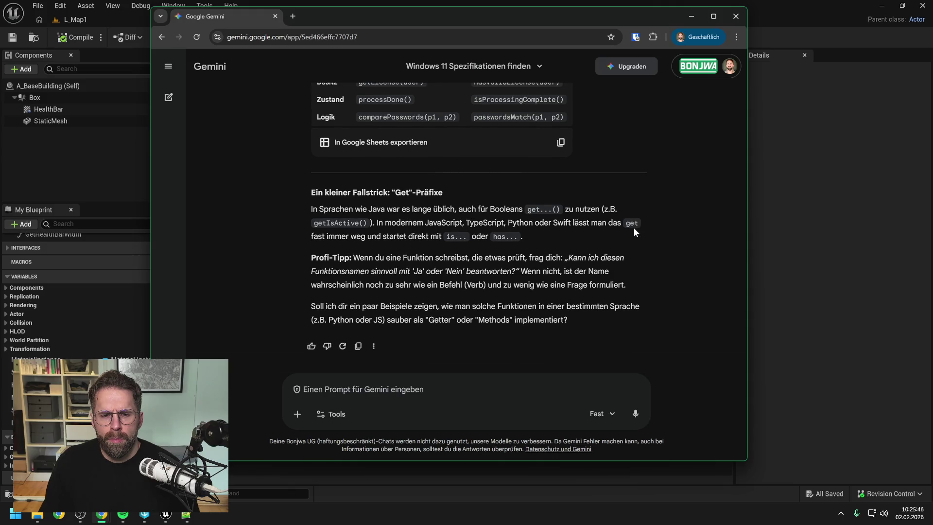
click(828, 246)
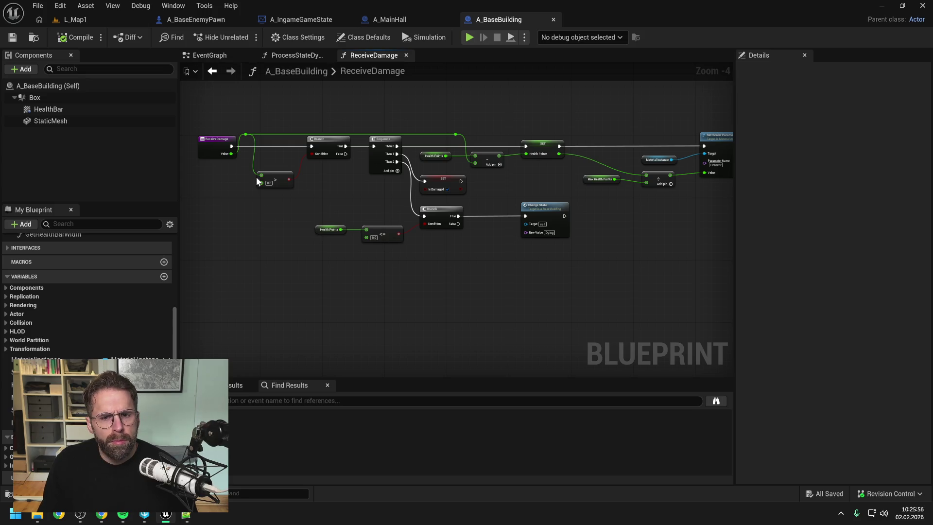
- Check the EventGraph, then add a new function, NewFunction, to A_BaseBuilding
click(221, 56)
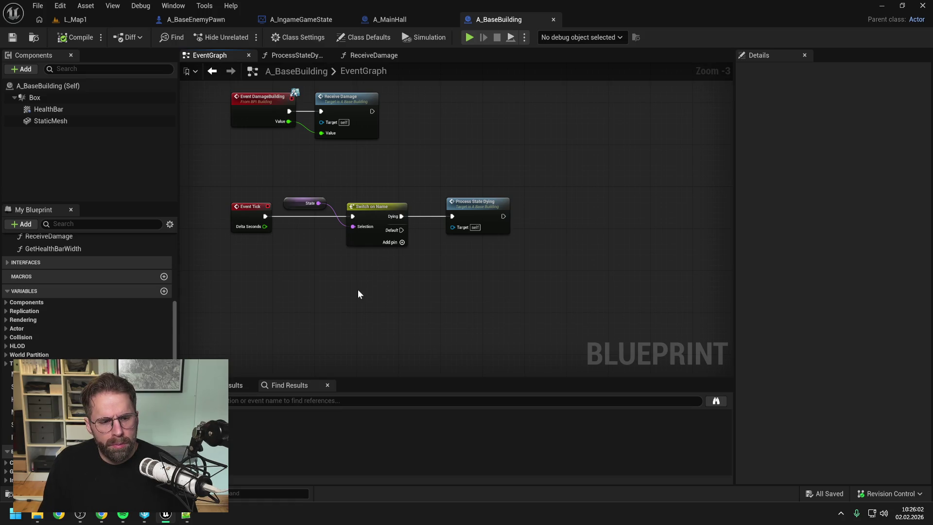
scroll(139, 336, up, 1)
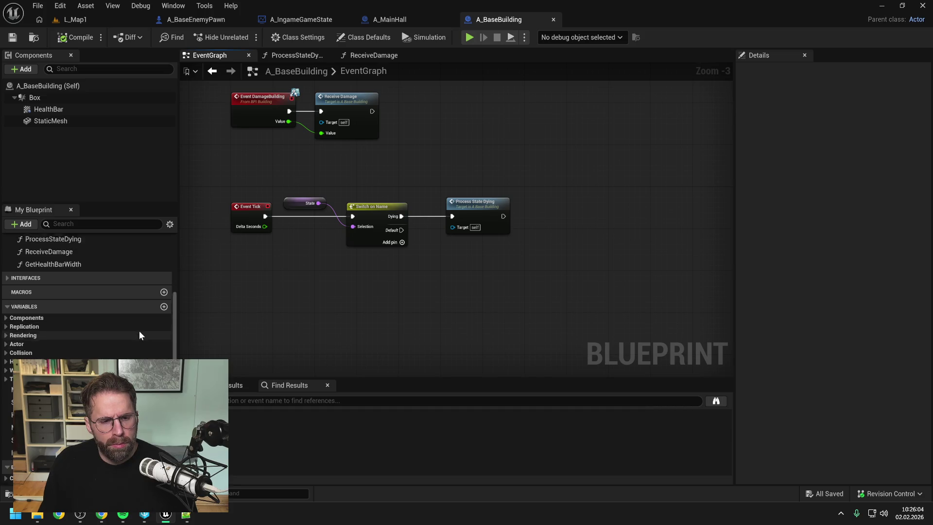
scroll(139, 335, up, 4)
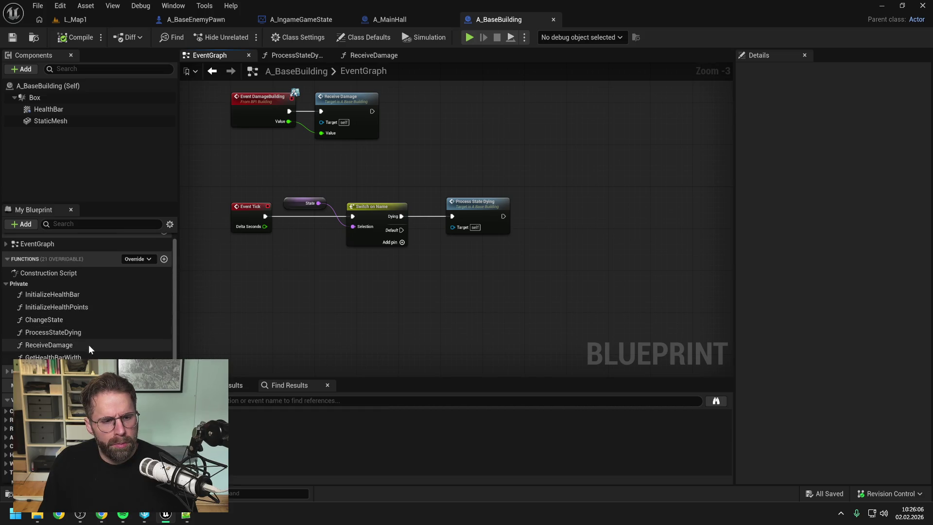
scroll(115, 329, down, 5)
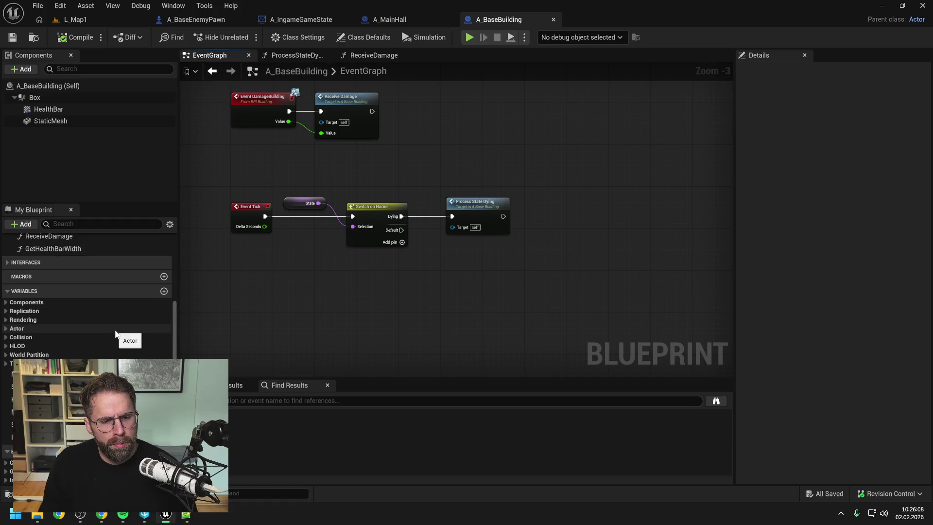
scroll(115, 333, up, 4)
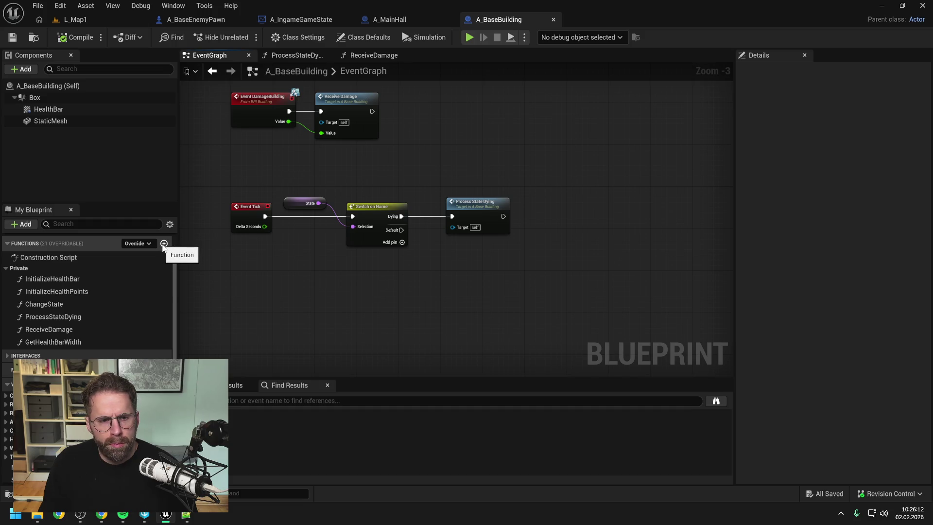
click(164, 243)
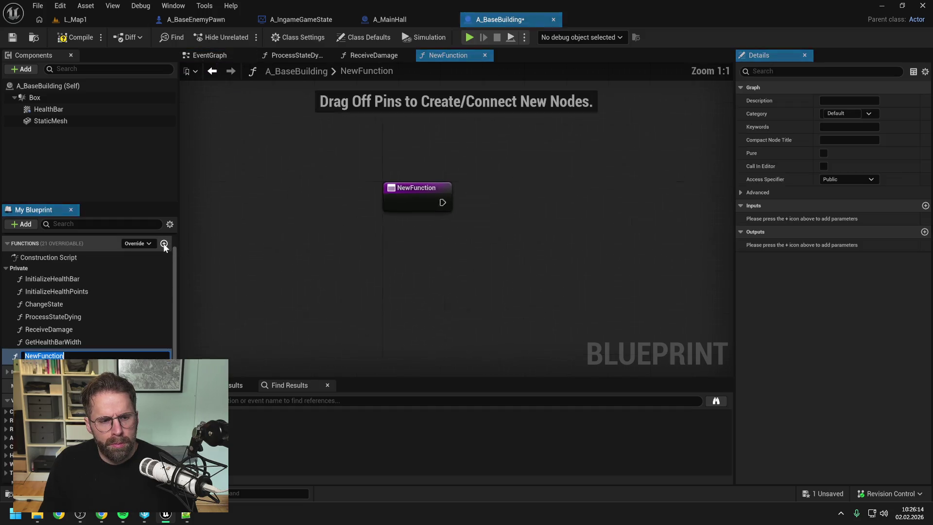
- Name the new function ProcessIsDamagedTimer
text(ProcessIsDamage)
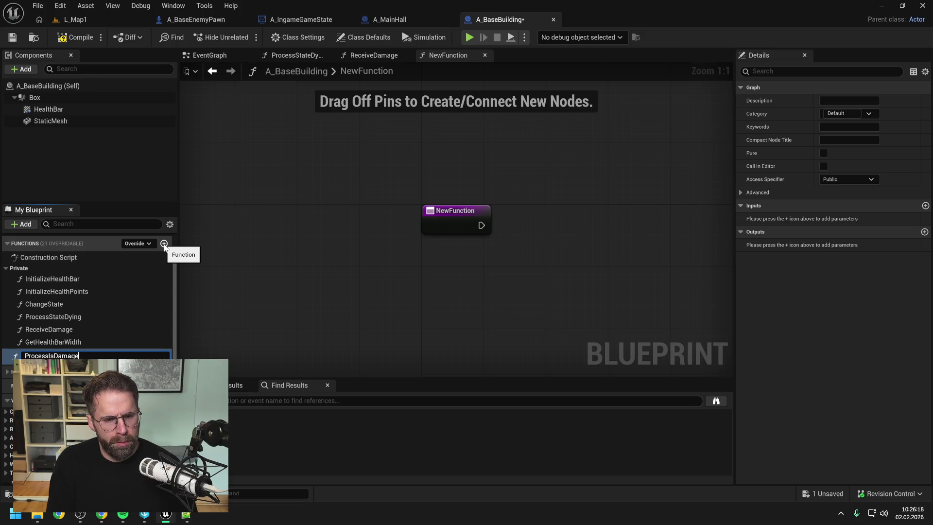
text(dTimer)
key(Return)
key(ctrl+s)
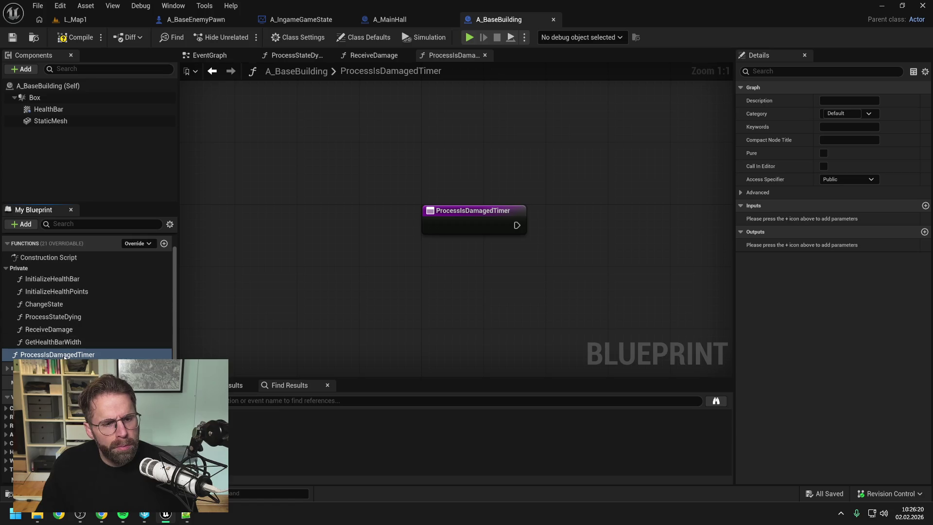
- Move ProcessIsDamagedTimer into the Private category, set its access to Private, compile, and return to ProcessStateDying
drag(65, 356, 59, 328)
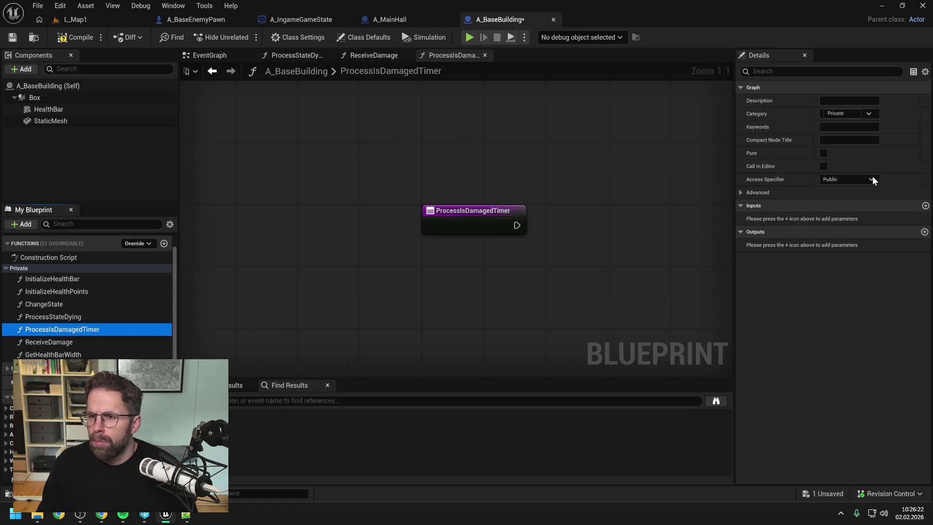
click(855, 180)
click(838, 202)
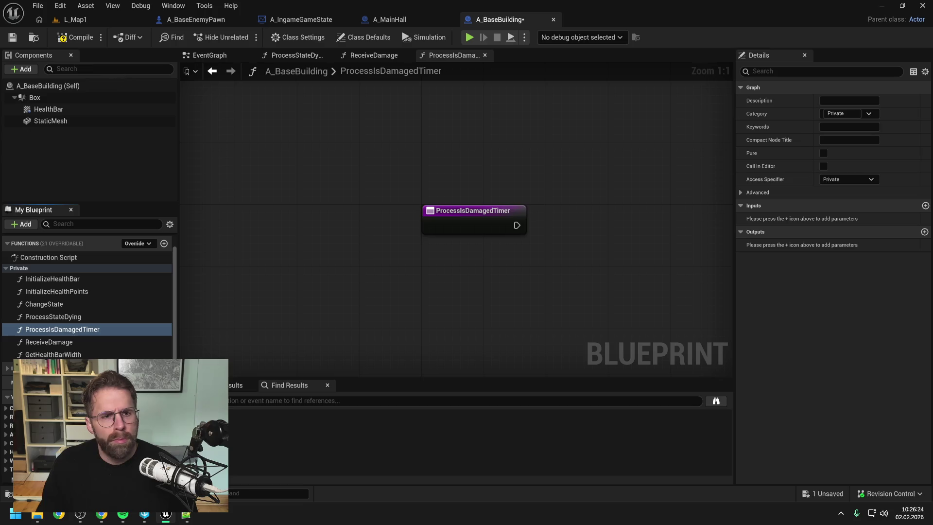
click(84, 38)
click(283, 57)
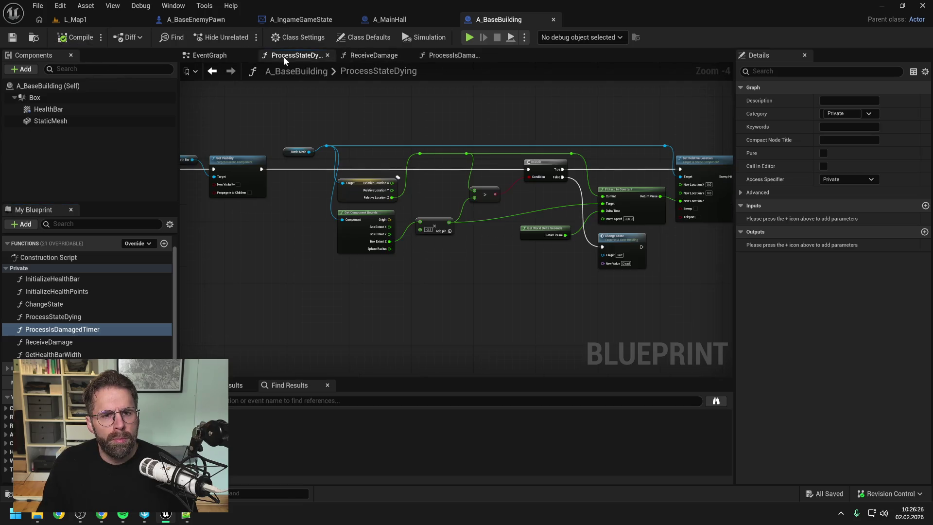
drag(261, 130, 421, 127)
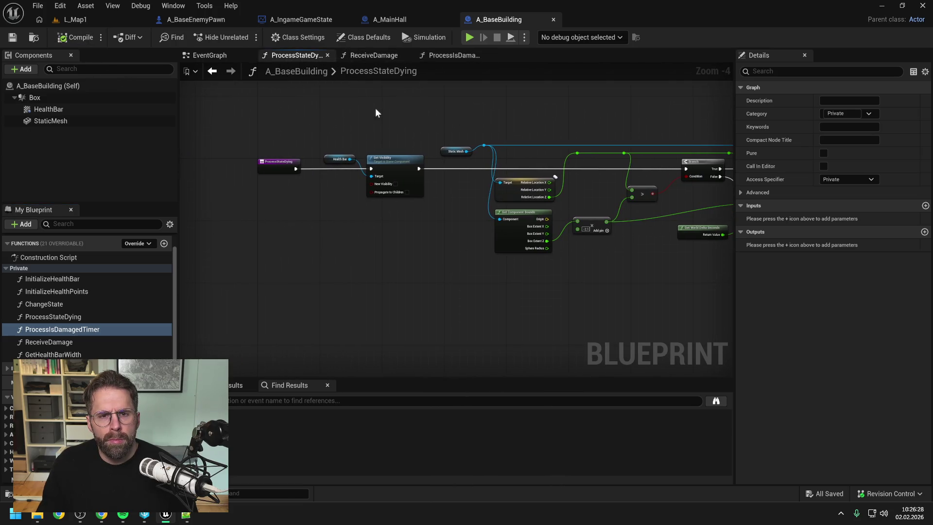
- In the EventGraph, add an 'Active' pin name to the Switch on Name node
click(221, 57)
click(371, 220)
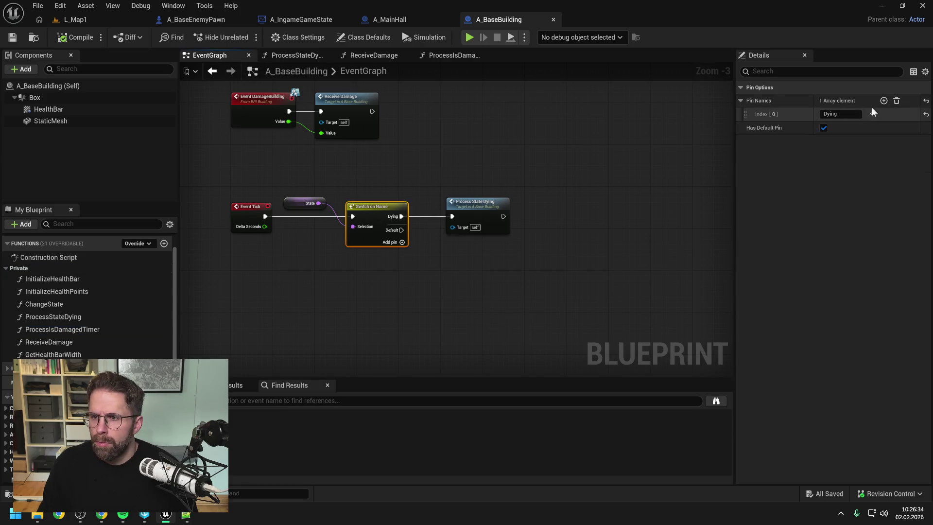
click(883, 100)
click(840, 128)
text(Active)
key(Return)
key(ctrl+s)
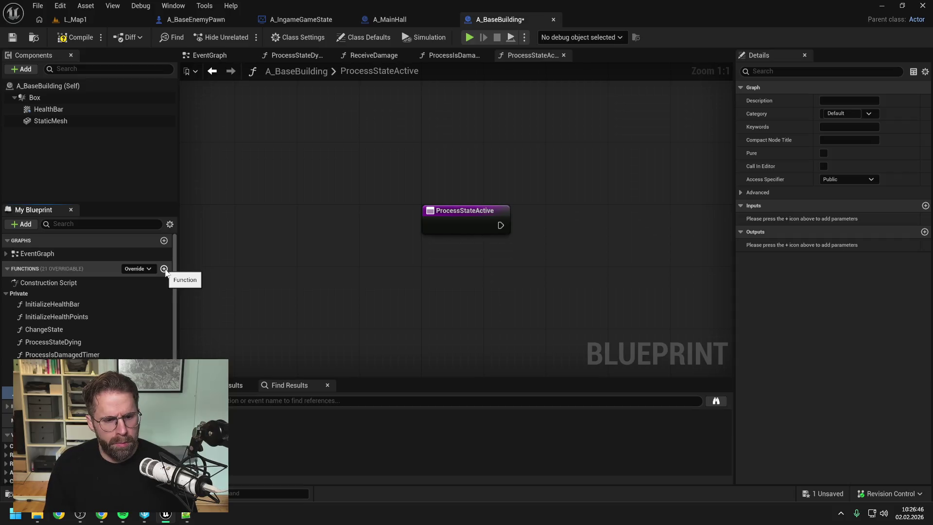
- Move ProcessStateActive into the Private category and set its access specifier to Private
drag(59, 392, 65, 343)
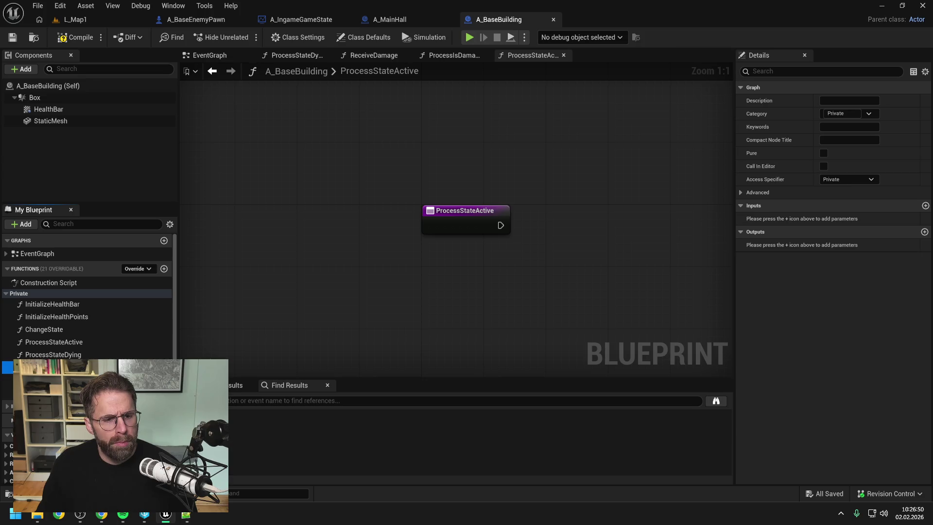
click(870, 179)
click(846, 209)
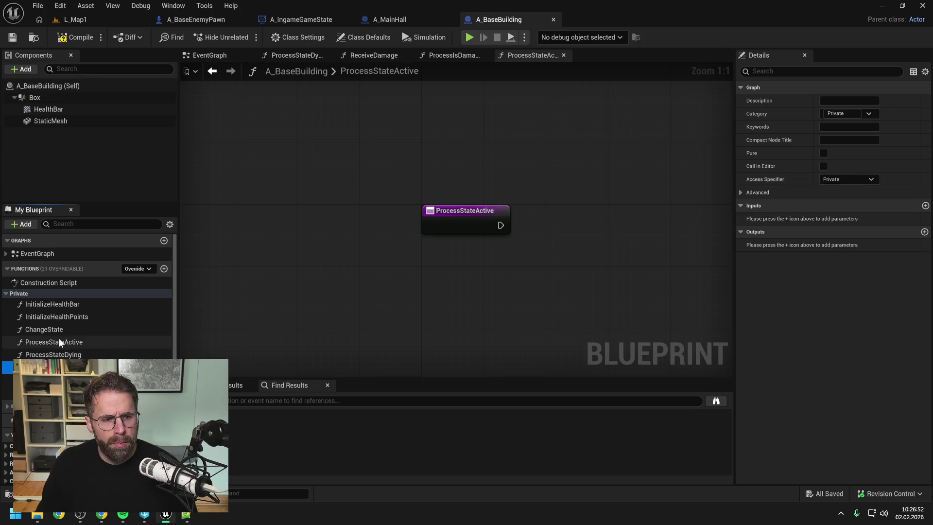
click(60, 342)
click(845, 179)
click(834, 204)
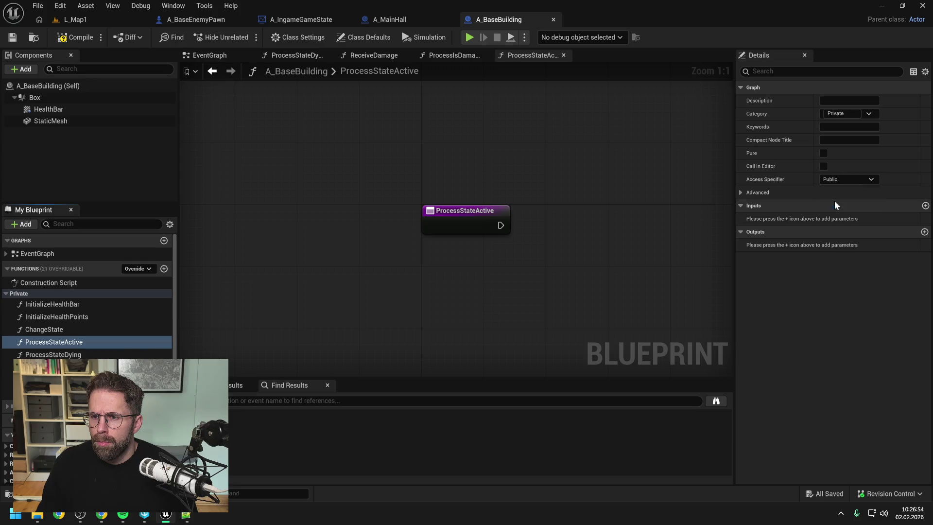
click(78, 355)
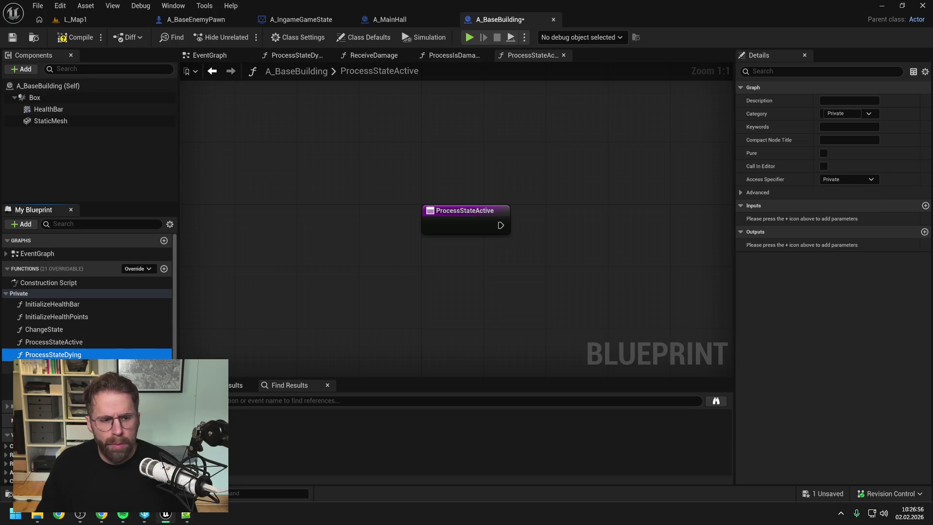
- Call Process Is Damaged Timer right after ProcessStateActive's entry, then compile and save
click(54, 330)
mouse_move(66, 367)
mouse_down()
mouse_move(482, 275)
mouse_move(588, 209)
mouse_up()
mouse_move(500, 225)
mouse_down()
mouse_move(594, 233)
mouse_move(614, 215)
mouse_move(599, 211)
mouse_up()
click(488, 182)
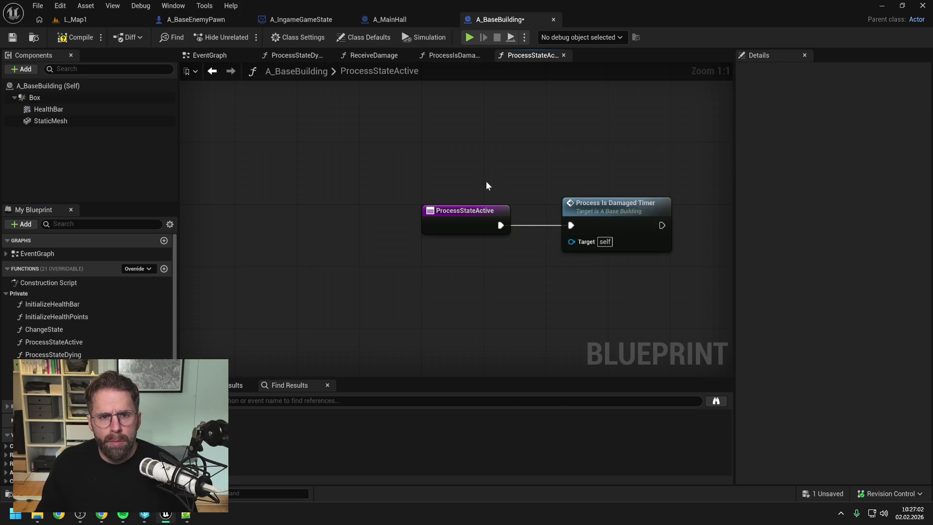
key(F7)
key(ctrl+s)
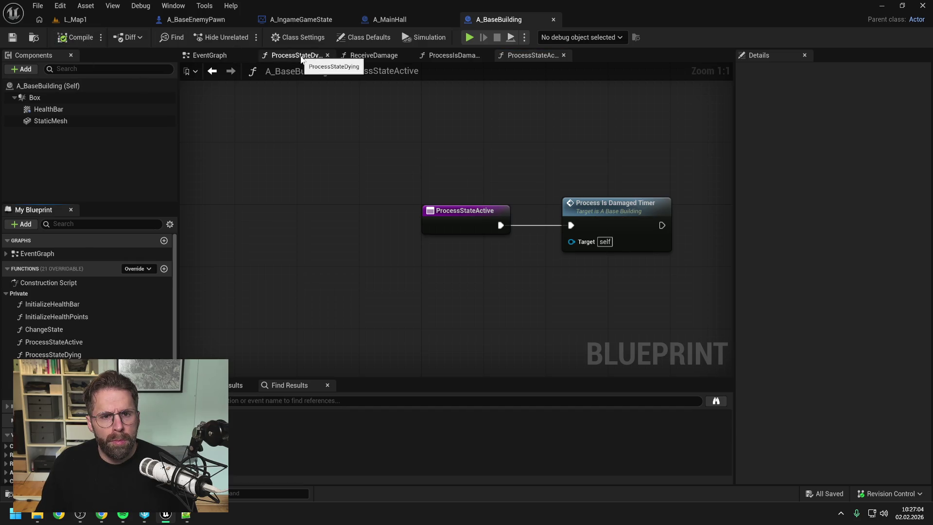
- Glance at ProcessIsDamagedTimer, then in the EventGraph wire Switch on Name's Dying output to Process State Dying
double_click(611, 210)
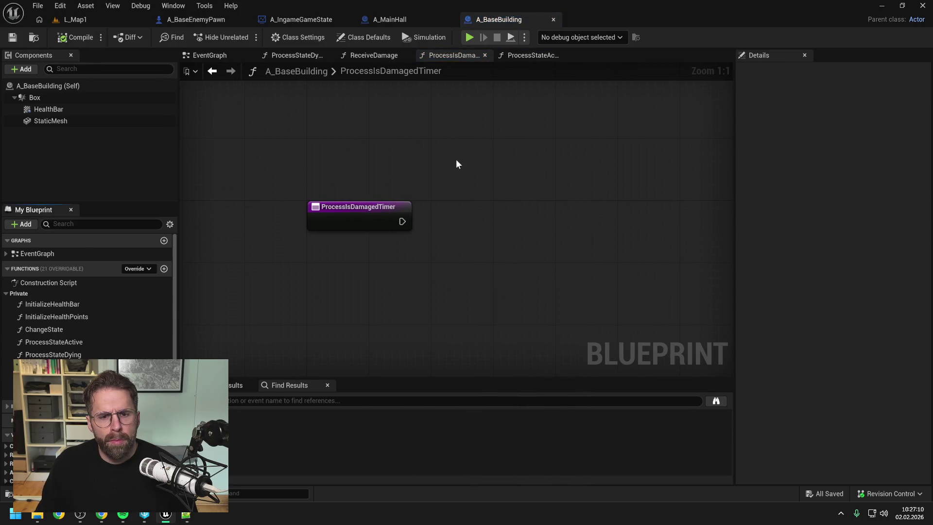
scroll(461, 161, down, 1)
click(468, 169)
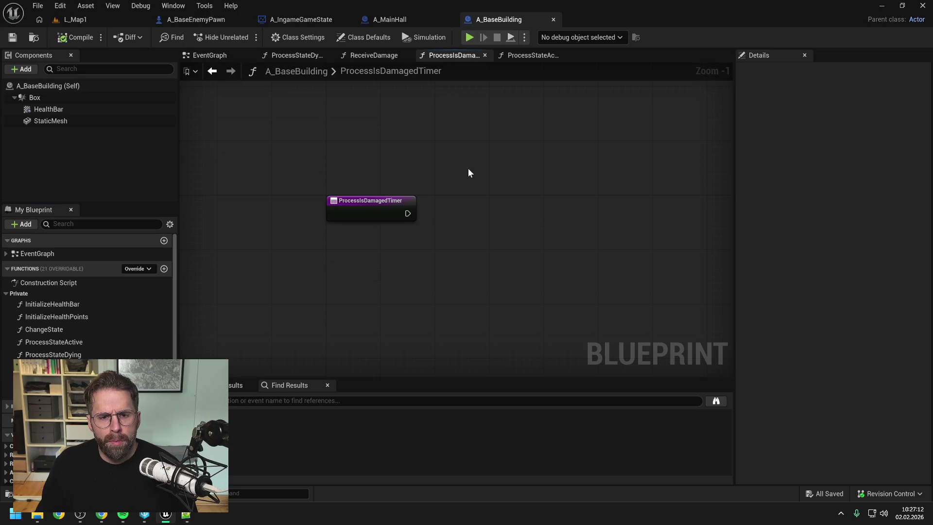
click(207, 57)
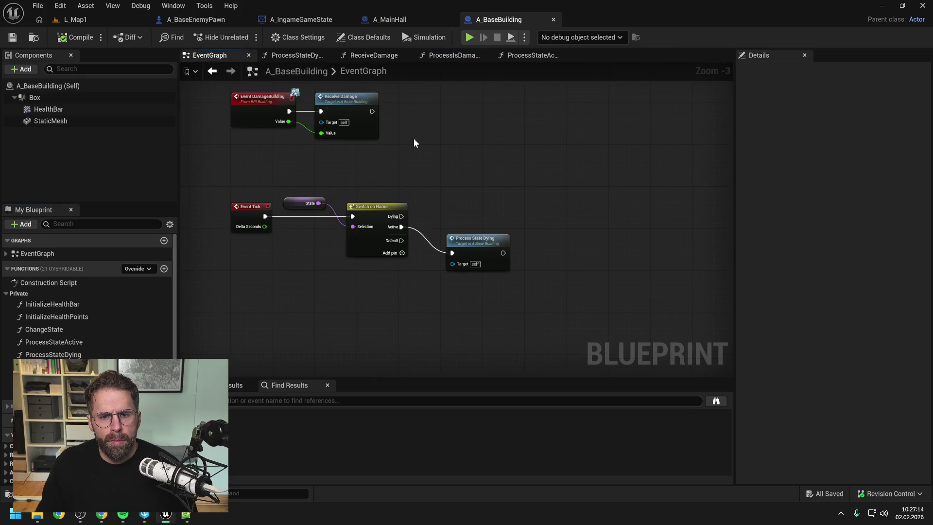
drag(479, 245, 482, 224)
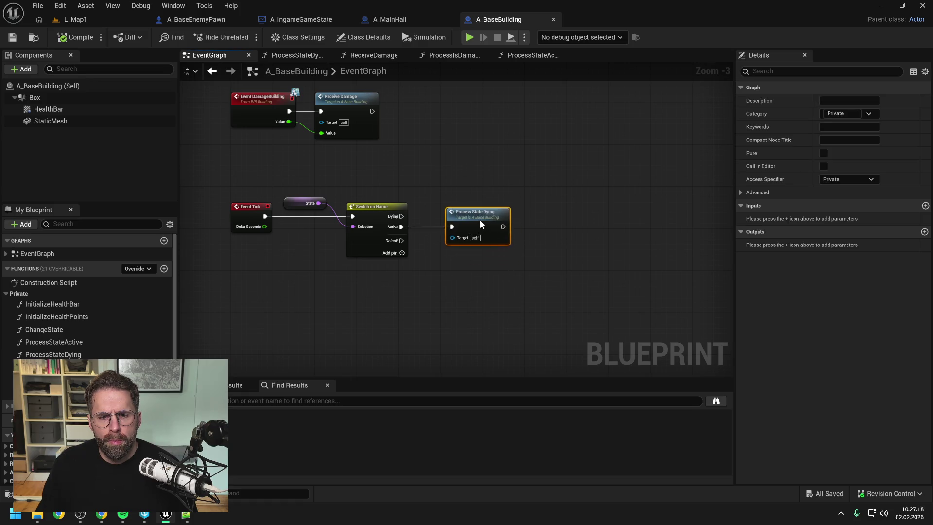
key(ctrl+z)
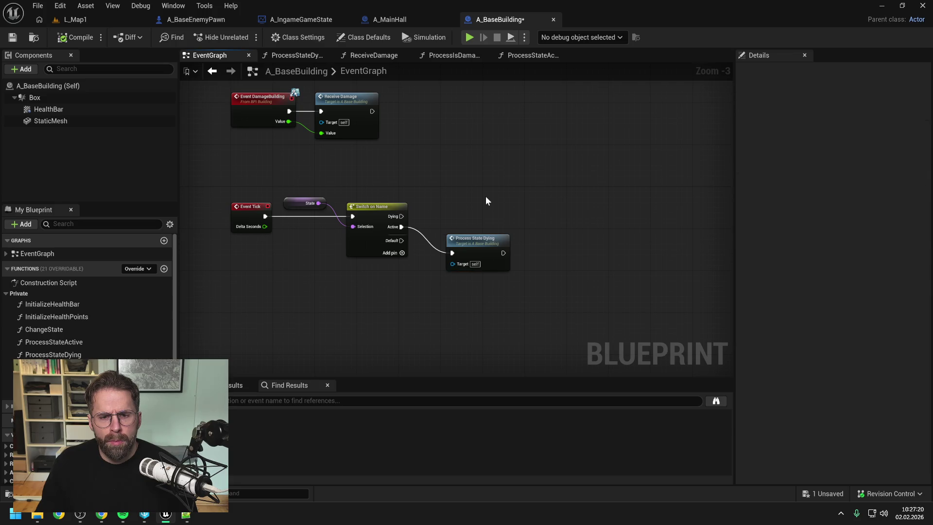
drag(402, 217, 452, 253)
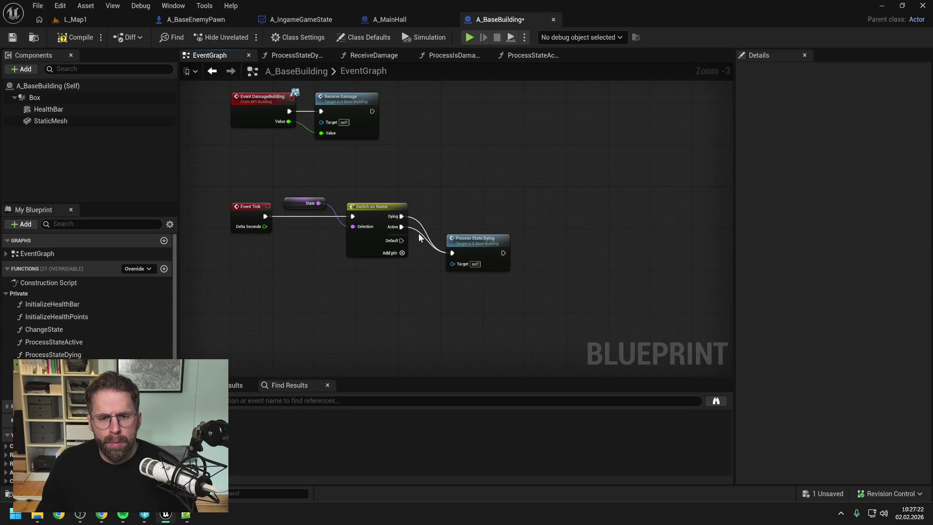
click(377, 241)
- Add a ProcessStateActive call fed by the Active output and save
drag(745, 127, 746, 109)
mouse_move(77, 342)
mouse_down()
mouse_move(482, 188)
mouse_move(449, 190)
mouse_up()
drag(401, 216, 453, 205)
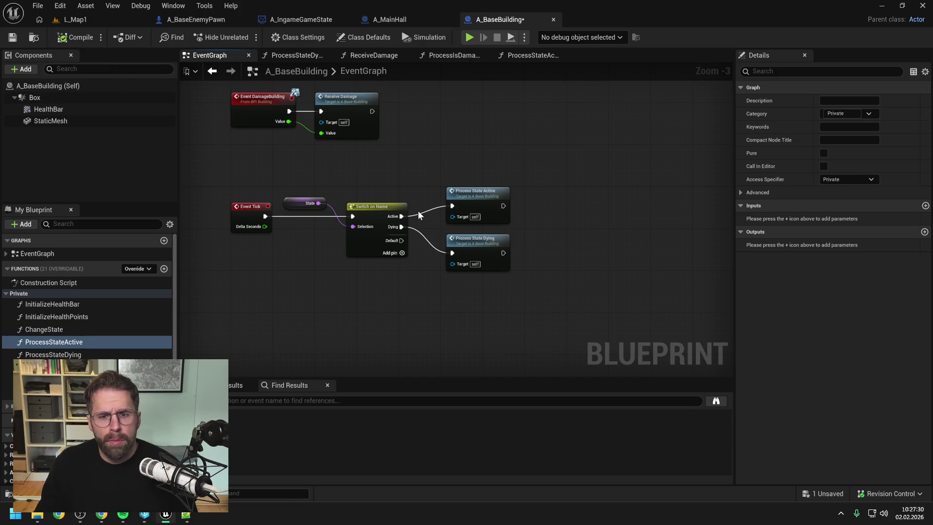
key(ctrl+s)
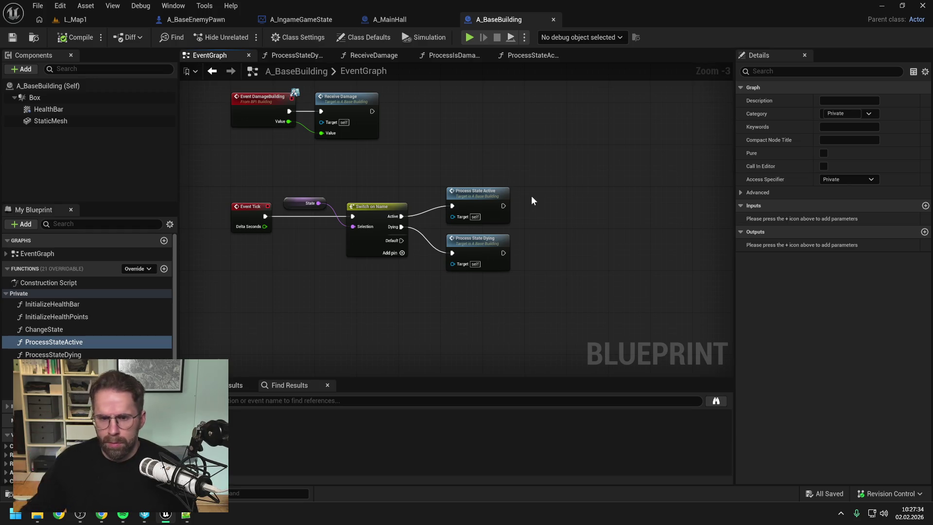
- Stack Process State Active and Process State Dying neatly, save, and open ProcessStateDying
drag(483, 200, 481, 194)
drag(479, 243, 478, 234)
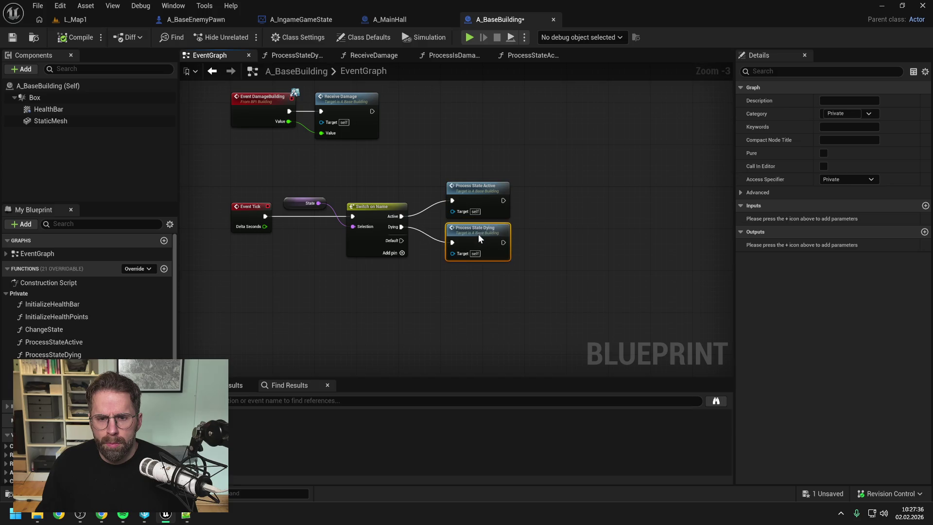
click(595, 210)
key(ctrl+s)
double_click(485, 235)
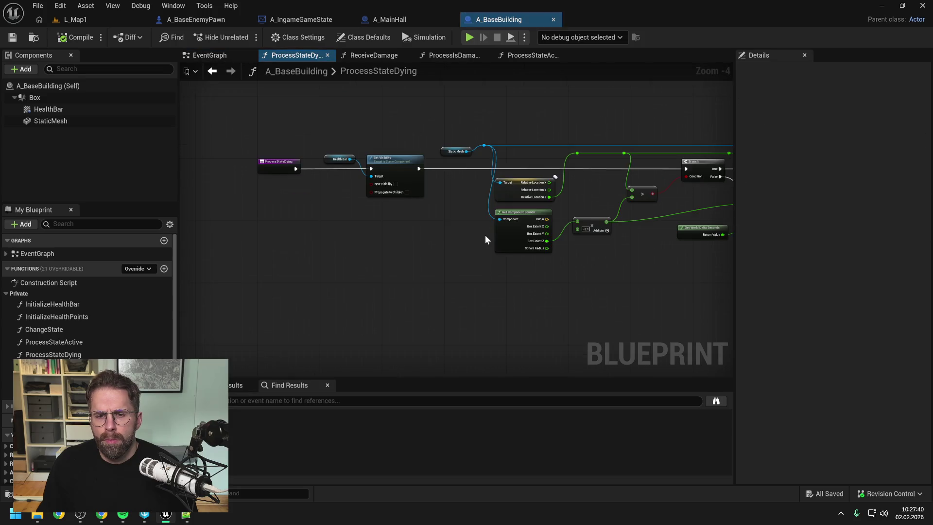
- Pan around the ProcessStateDying graph, then view the ReceiveDamage graph
mouse_move(483, 214)
mouse_down()
mouse_move(578, 229)
mouse_move(381, 231)
mouse_move(421, 238)
mouse_up()
drag(230, 228, 385, 232)
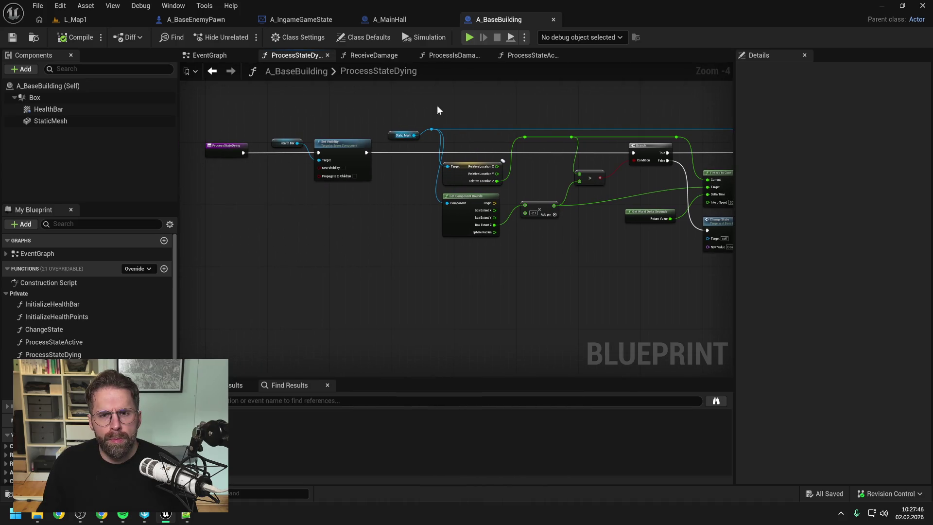
click(360, 54)
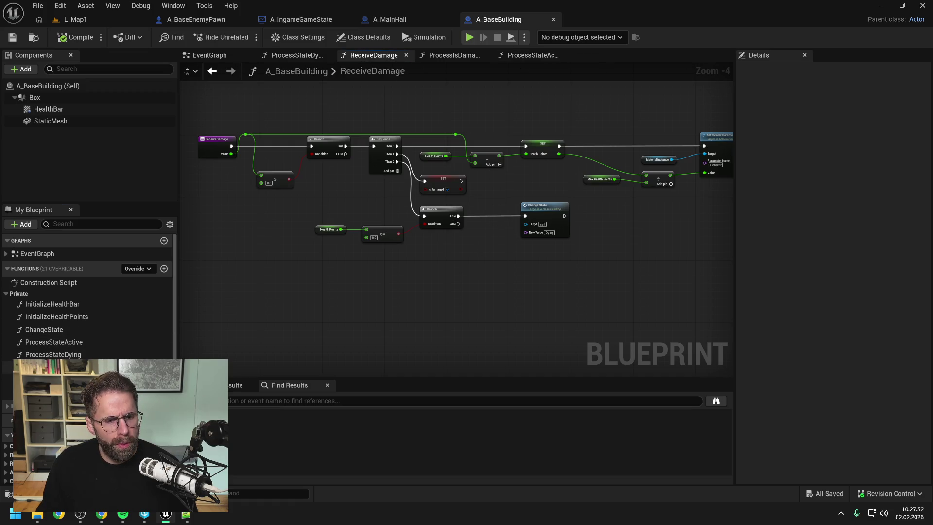
- Open the empty ProcessIsDamagedTimer graph and add a new variable to the blueprint
double_click(54, 367)
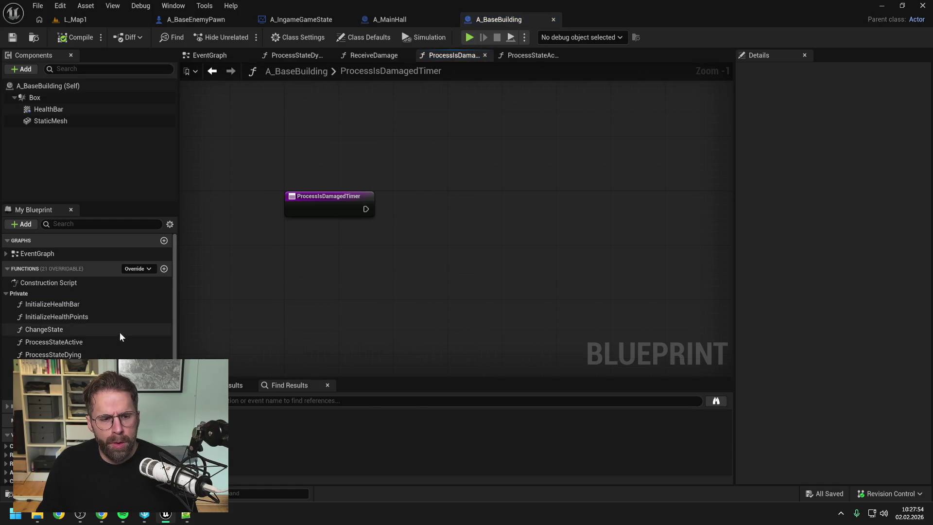
scroll(120, 332, down, 5)
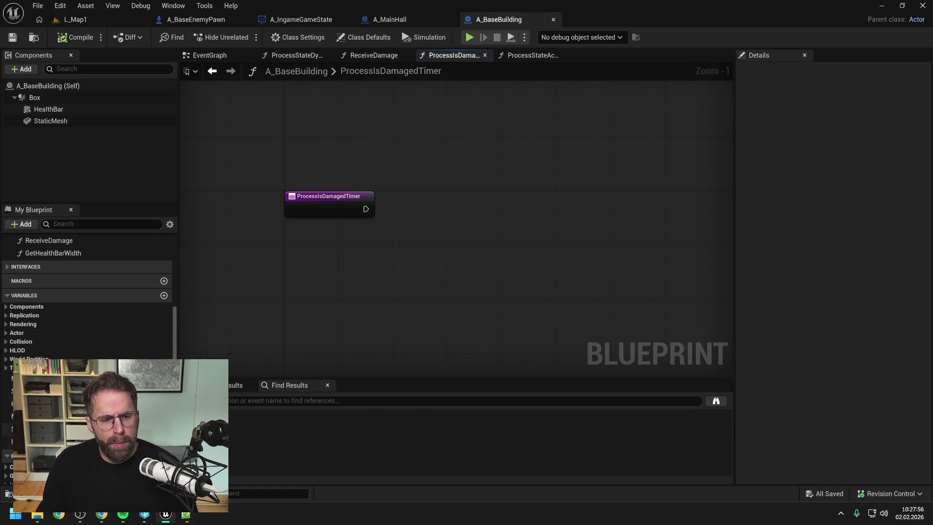
click(163, 295)
- Make the new variable a Float named DamagedTimer and compile the blueprint
click(163, 454)
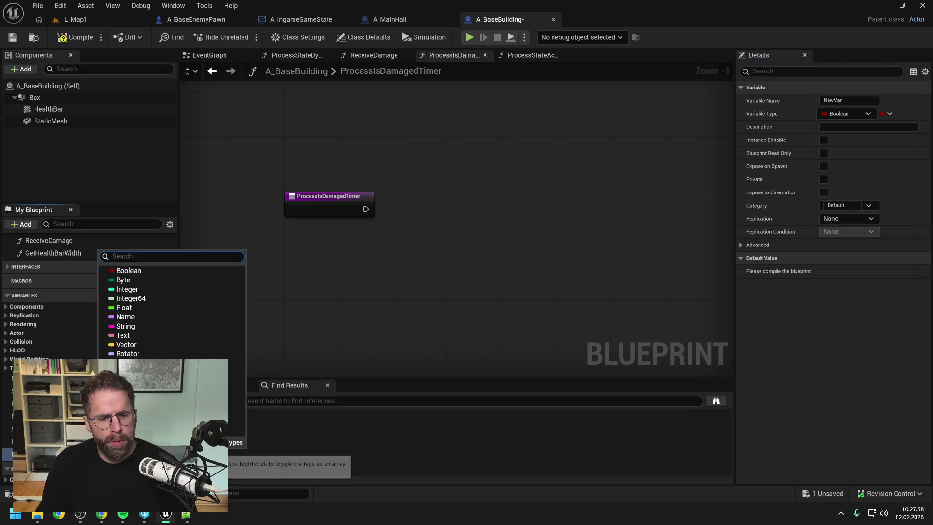
click(124, 307)
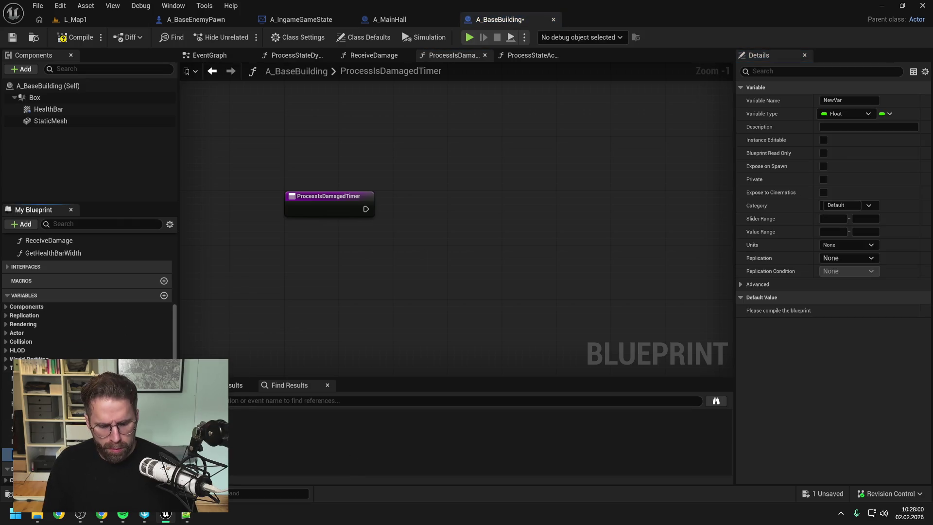
key(Return)
key(ctrl+s)
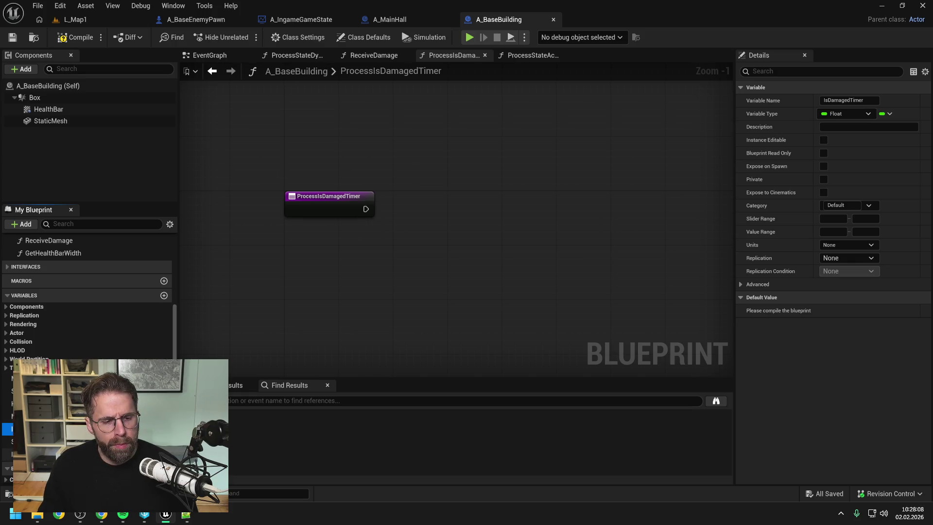
click(75, 37)
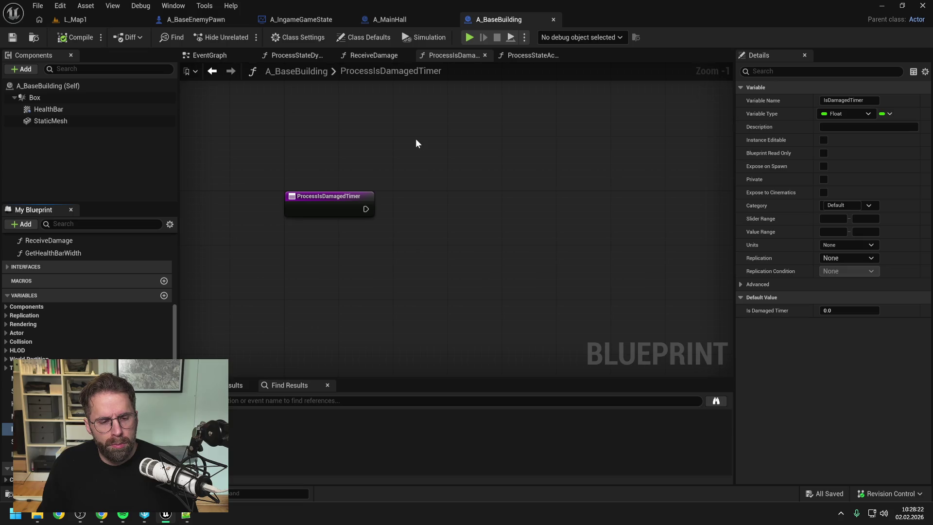
click(422, 168)
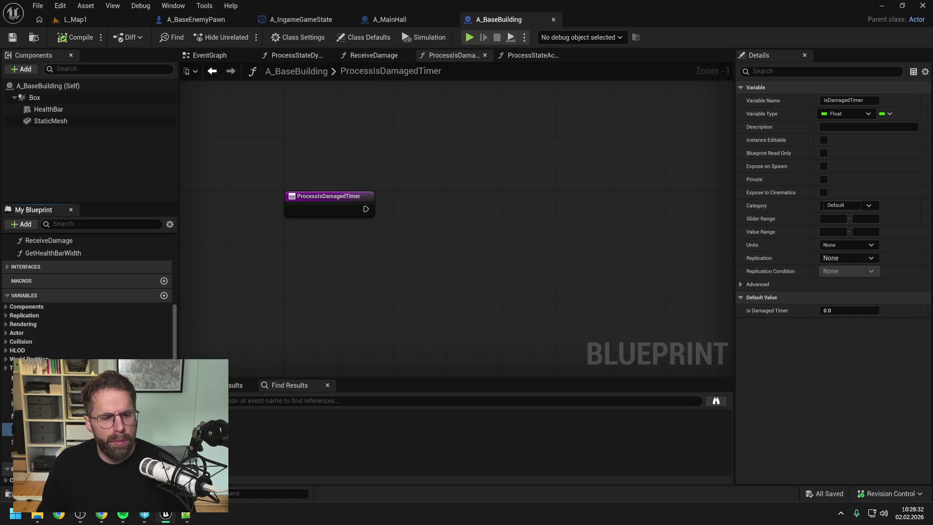
key(Return)
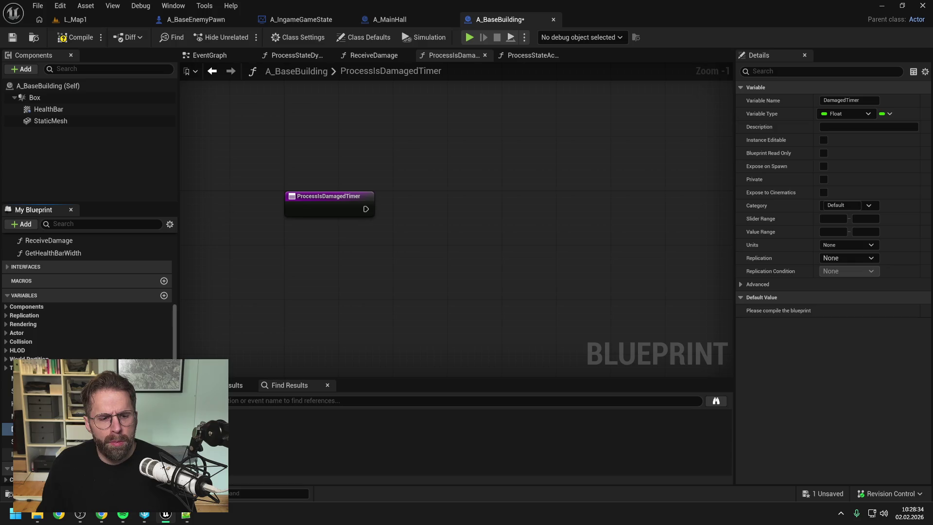
click(375, 55)
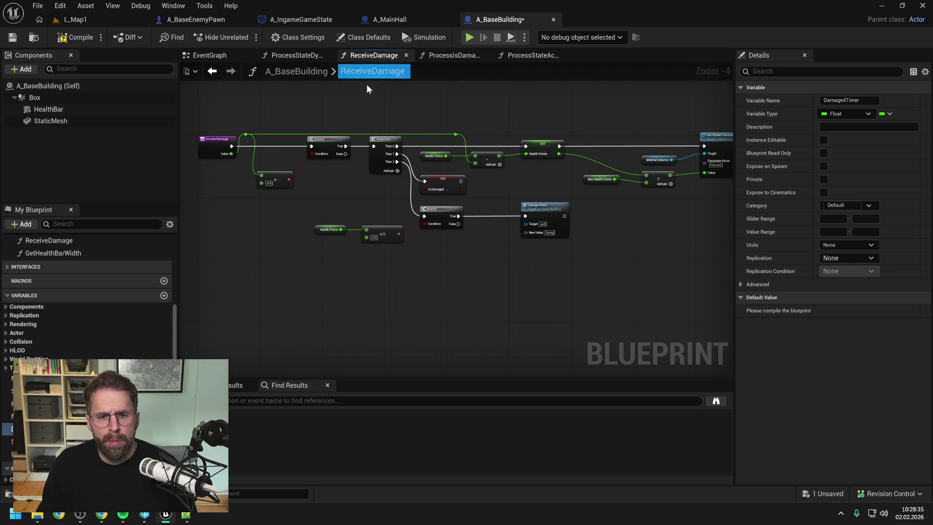
- Replace the Is Damaged setter with a DamagedTimer getter feeding a <= comparison
click(445, 182)
key(Delete)
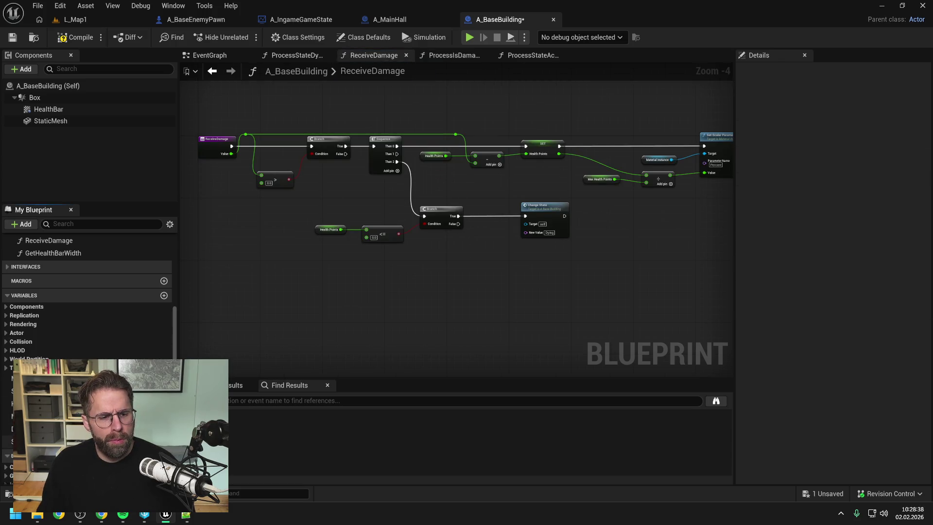
mouse_move(12, 429)
mouse_down()
mouse_move(97, 418)
mouse_move(454, 186)
mouse_move(421, 180)
mouse_move(461, 189)
mouse_up()
click(443, 200)
text(<=)
click(514, 261)
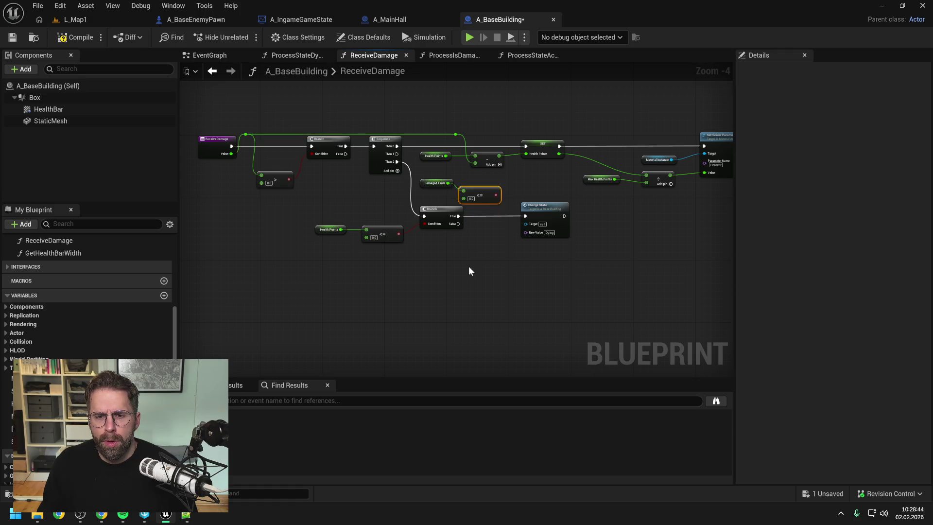
- Lower the health-check nodes and add a Branch on the comparison, run from Sequence Then 1
drag(543, 277, 331, 206)
drag(462, 228, 462, 275)
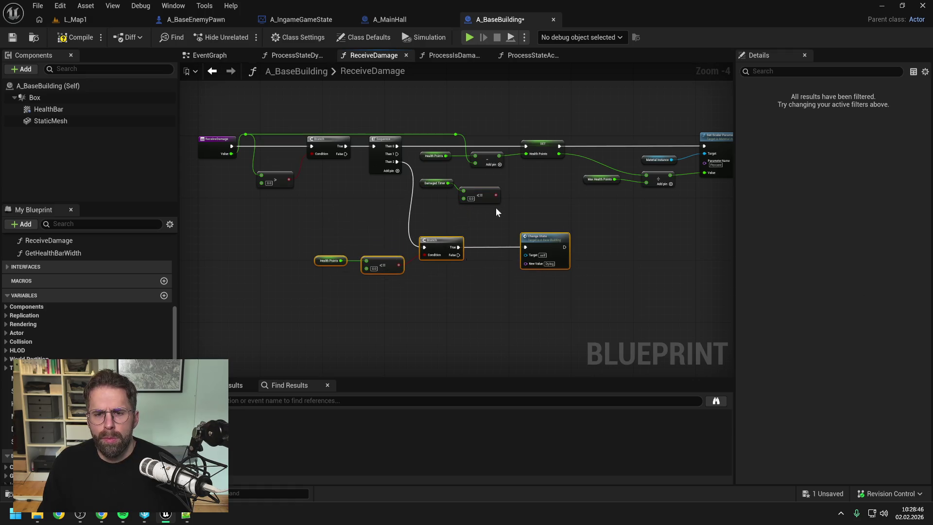
drag(495, 194, 515, 207)
text(branch)
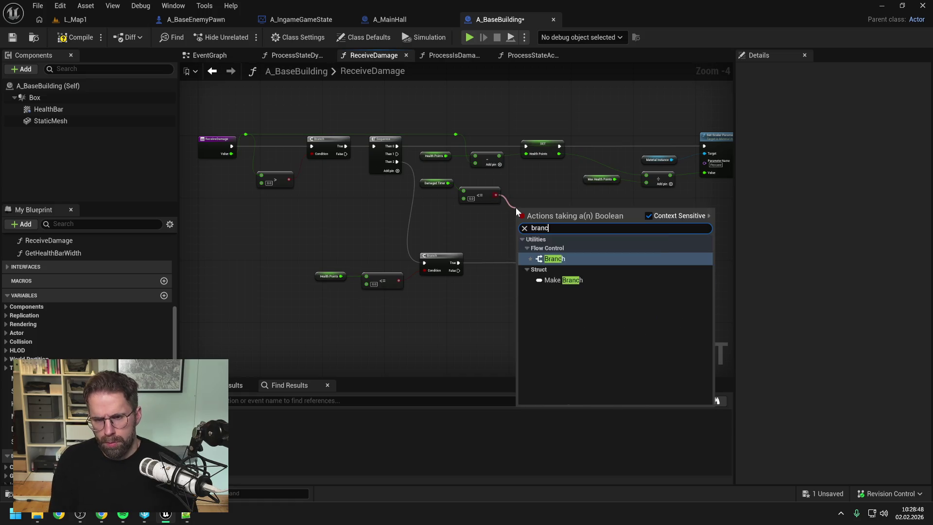
key(Return)
drag(397, 153, 517, 214)
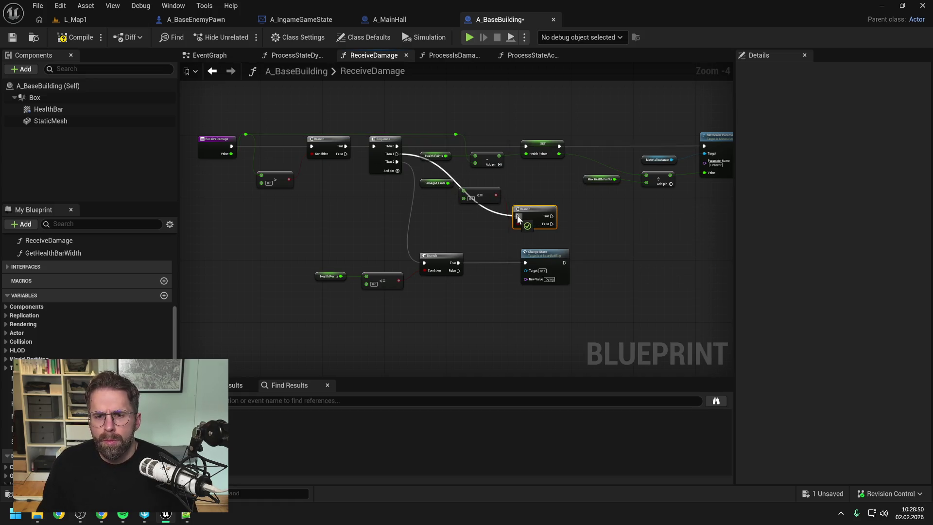
click(467, 229)
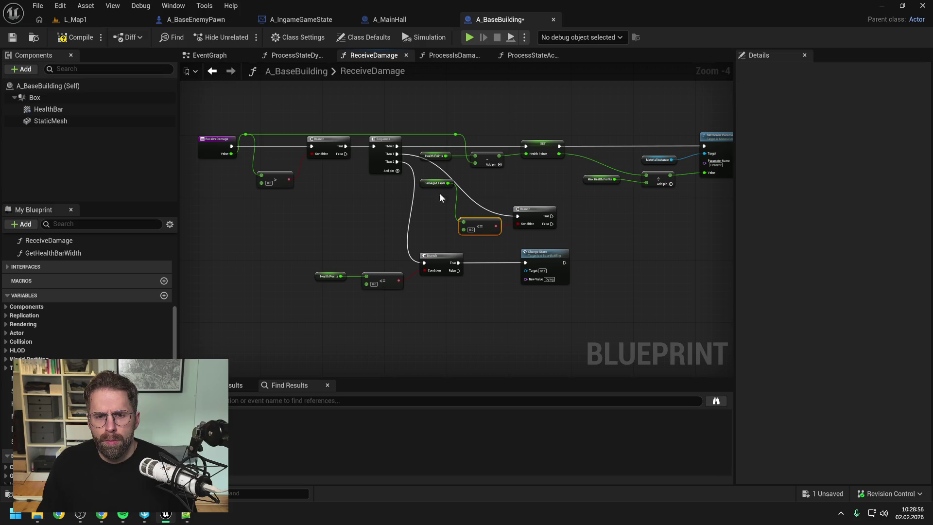
- Place the Damaged Timer getter beside the comparison and reroute the Branch wire around it
drag(440, 185, 434, 224)
double_click(463, 189)
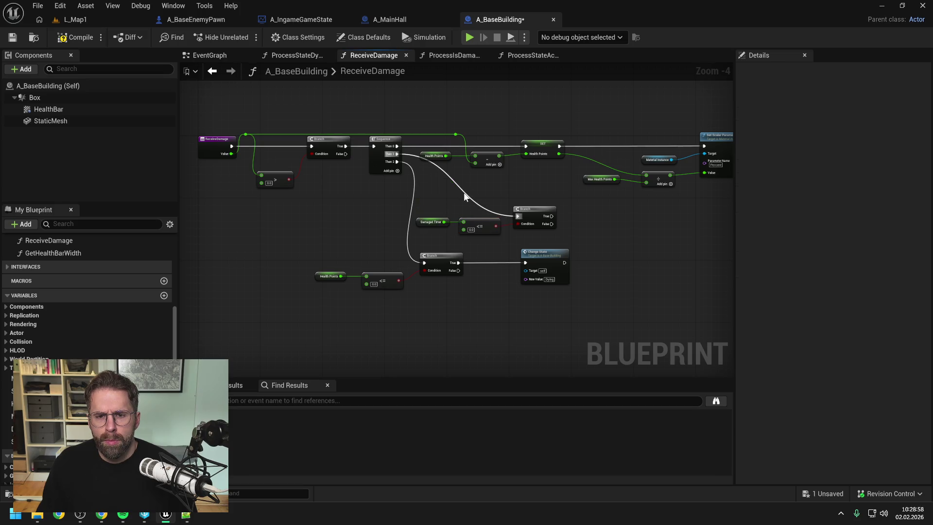
mouse_move(466, 190)
mouse_down()
mouse_move(423, 218)
mouse_move(526, 219)
mouse_move(550, 236)
mouse_up()
key(Right)
key(Right)
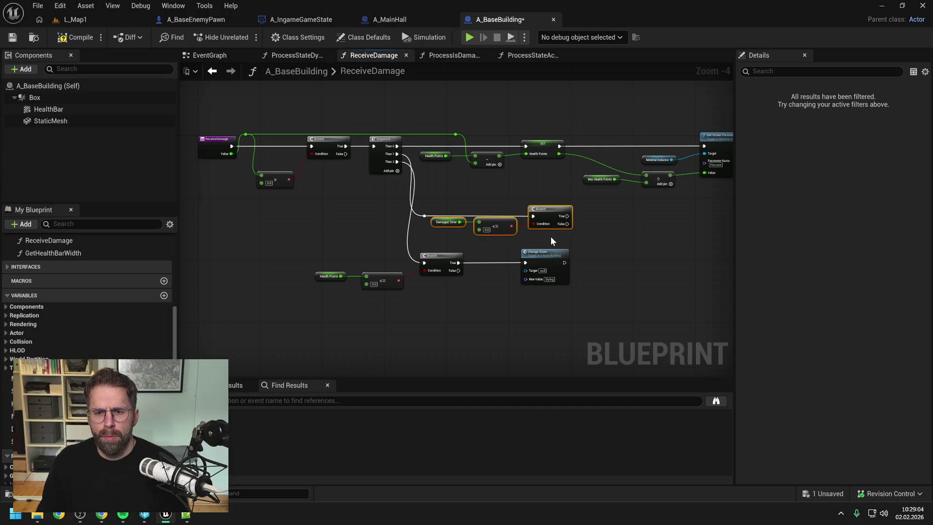
- Nudge the timer check nodes down and the ReceiveDamage entry nodes and Sequence left
key(Down)
key(Down)
click(542, 224)
click(614, 249)
drag(613, 249, 585, 236)
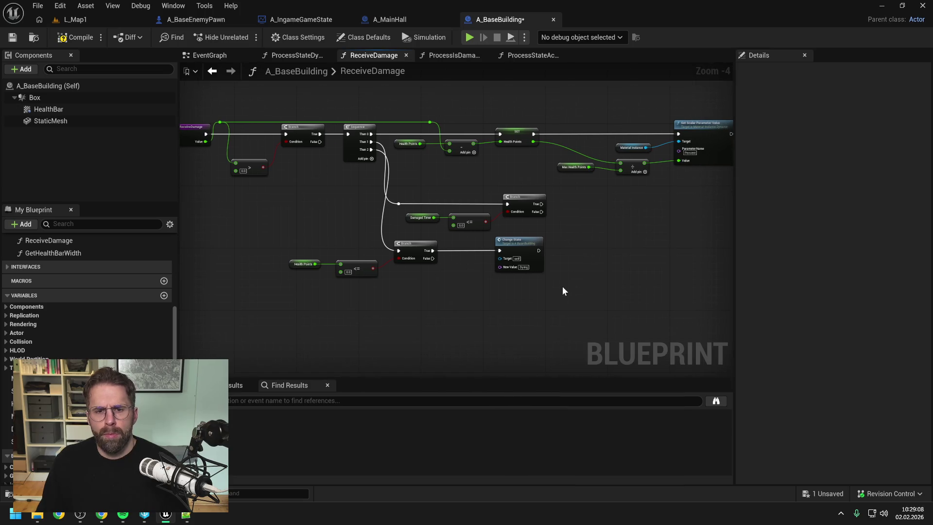
drag(556, 293, 658, 290)
drag(284, 95, 460, 191)
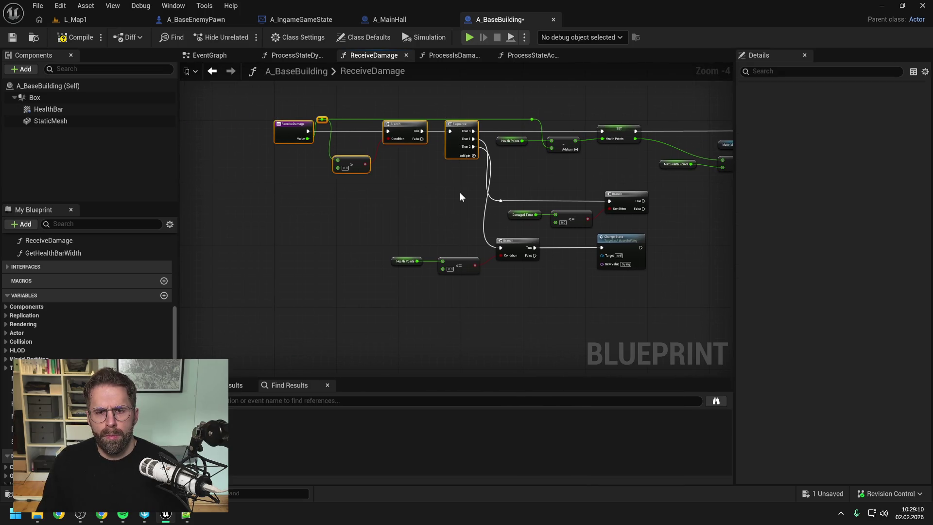
key(Left)
key(Left)
key(Left)
click(549, 181)
drag(550, 181, 404, 159)
- Shift the health check and Damaged Timer check nodes down and align the Damaged Timer getter
drag(429, 281, 248, 215)
key(Down)
key(Down)
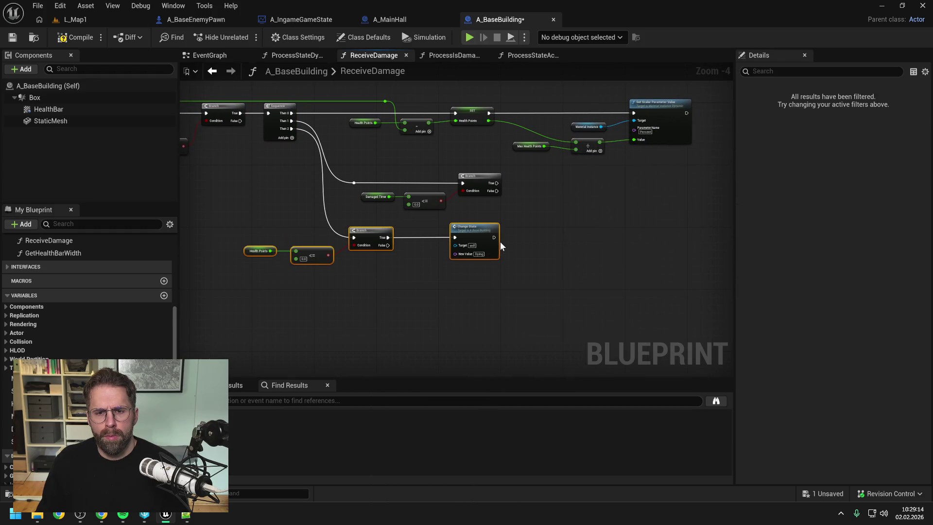
click(521, 219)
drag(521, 219, 295, 164)
key(Down)
key(Down)
click(380, 172)
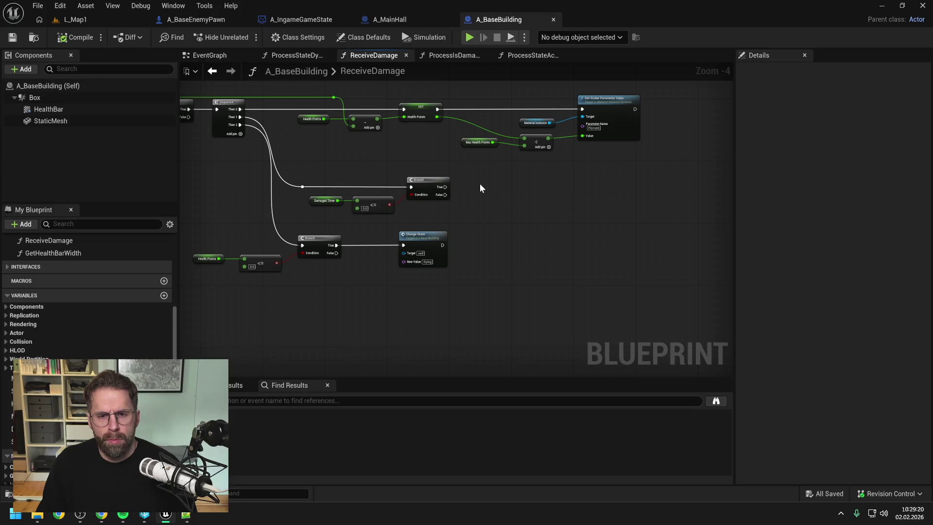
click(429, 238)
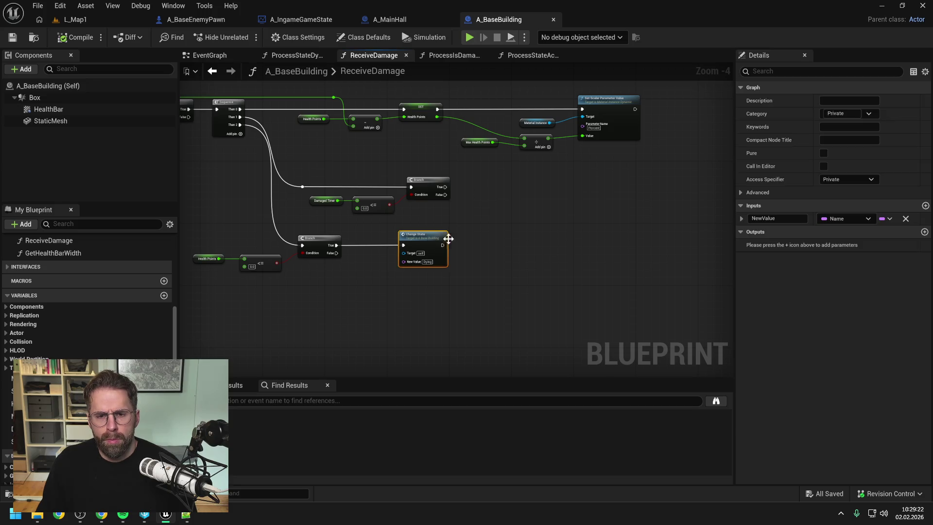
click(514, 242)
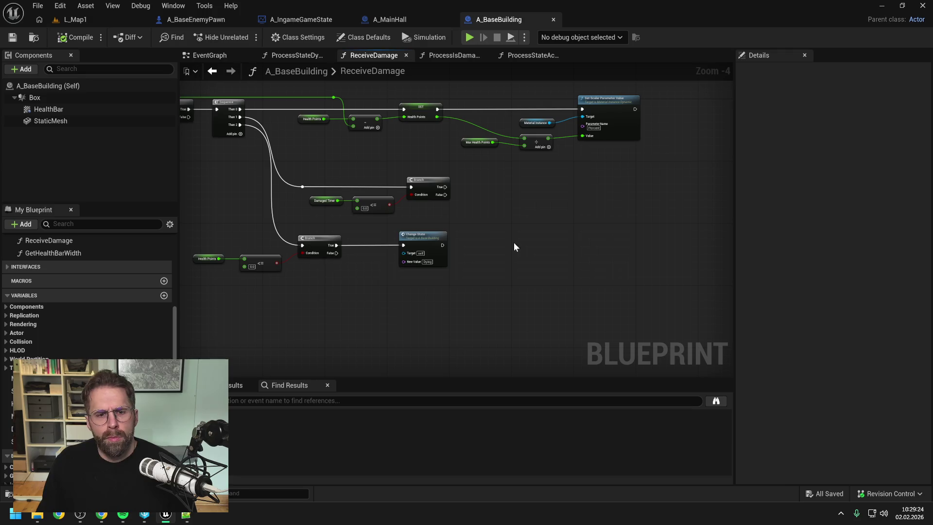
click(313, 201)
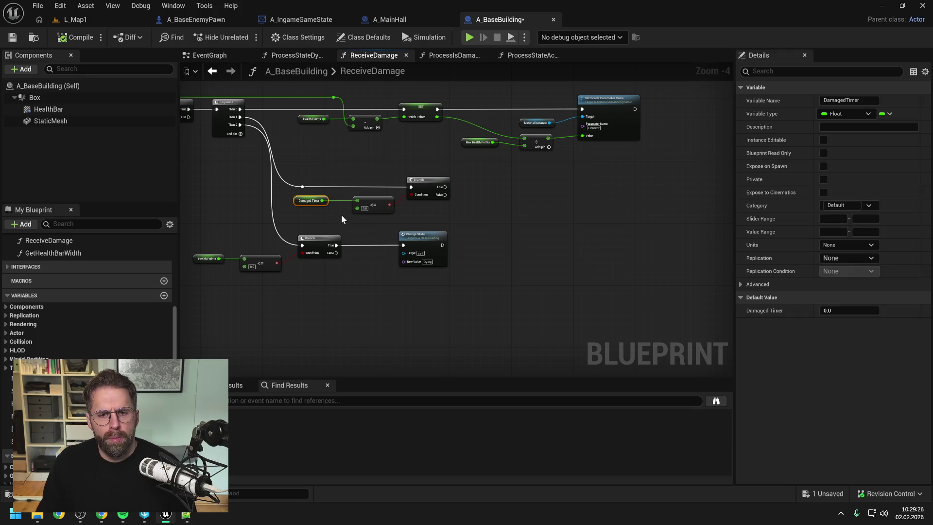
drag(322, 200, 319, 206)
click(309, 205)
- Add a Set Damaged Timer node to 0.3 after the Branch's True output and compile
mouse_move(29, 428)
mouse_down()
mouse_move(430, 262)
mouse_move(483, 191)
mouse_move(474, 187)
mouse_move(494, 190)
mouse_up()
click(489, 208)
click(494, 222)
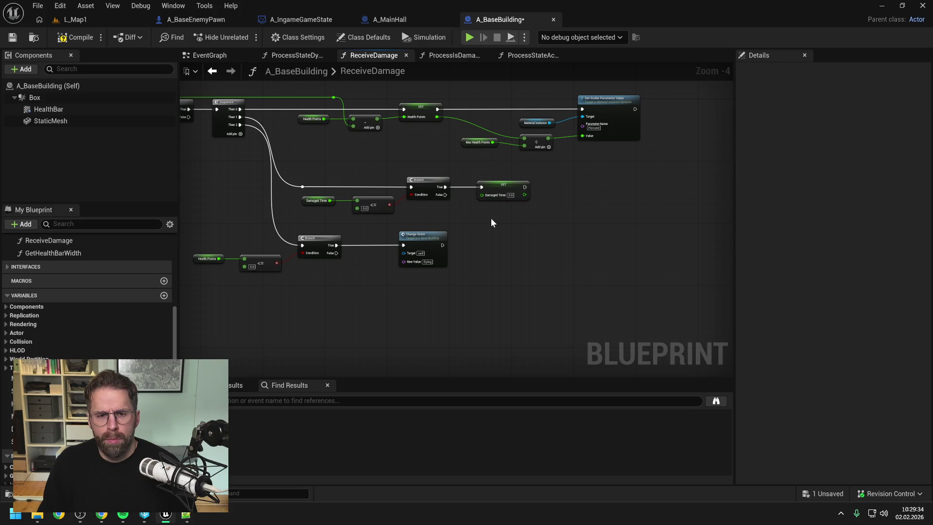
click(510, 195)
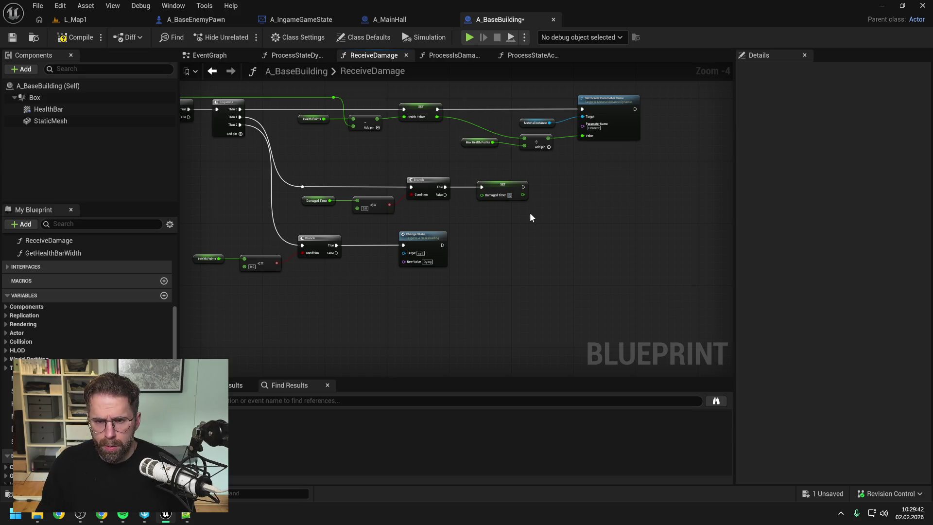
text(0.3)
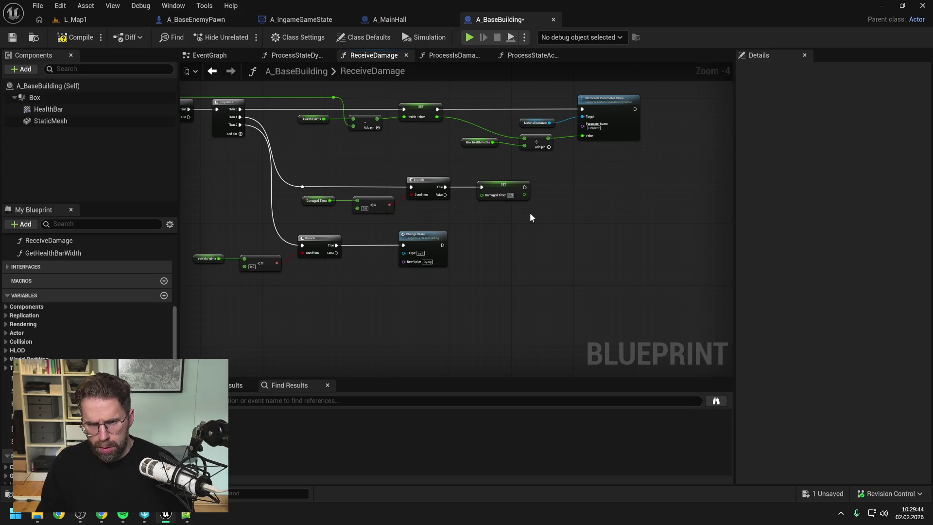
key(F7)
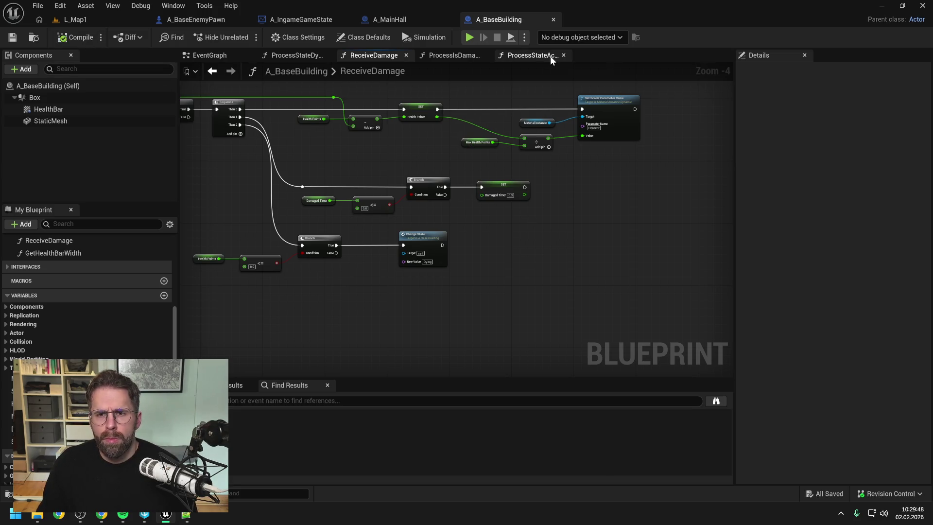
- Rename the ProcessIsDamagedTimer function to ProcessDamagedTimer and compile the blueprint
click(444, 56)
scroll(74, 332, up, 5)
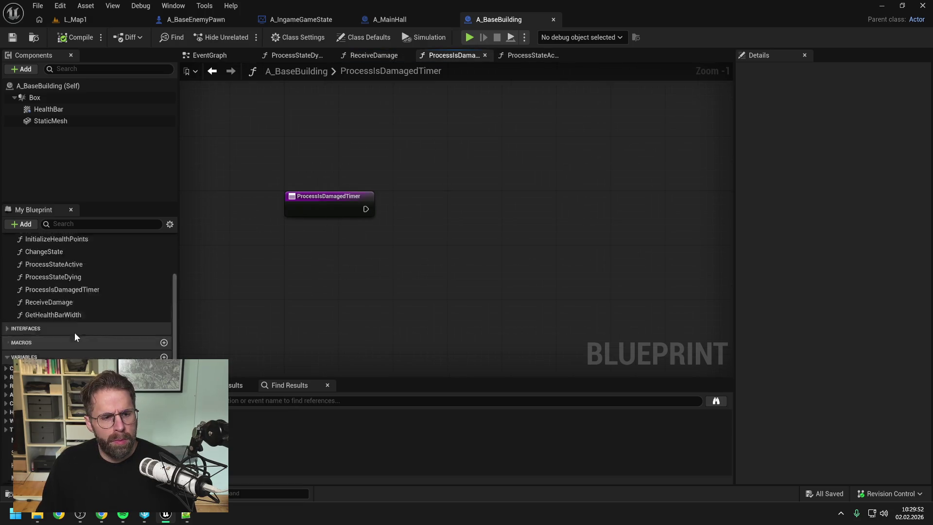
click(68, 336)
click(68, 336)
click(63, 336)
key(BackSpace)
key(BackSpace)
key(Return)
click(80, 37)
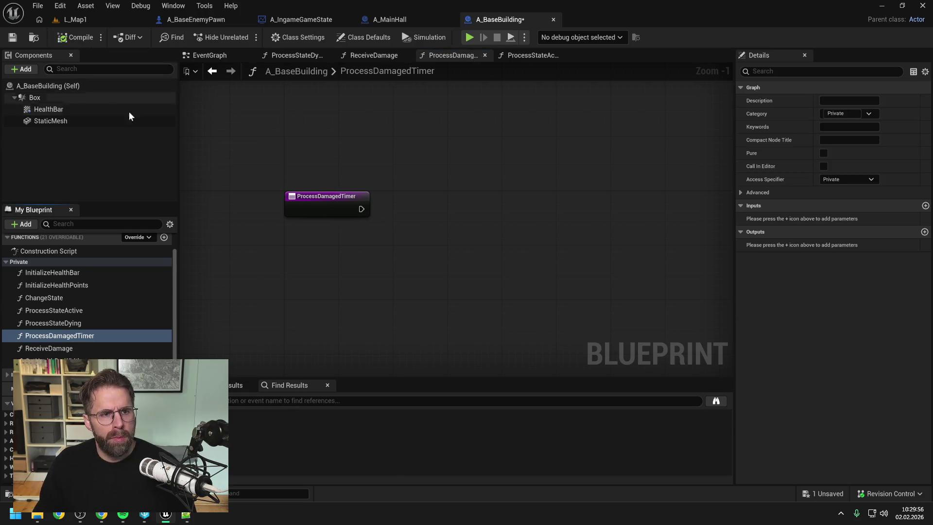
- Add a Damaged Timer getter with a less-or-equal comparison in the function graph
scroll(130, 289, down, 3)
click(164, 341)
text(DamagedTimer)
key(Return)
mouse_move(295, 267)
mouse_down()
mouse_move(446, 197)
mouse_move(402, 215)
mouse_move(404, 197)
mouse_move(479, 220)
mouse_up()
click(423, 210)
text(<)
click(539, 293)
- Drive a Branch from the comparison and connect it to the function entry
drag(540, 233, 568, 213)
text(branch)
key(Return)
drag(361, 209, 572, 229)
drag(585, 224, 585, 204)
- Tidy the Damaged Timer node, then compile and save the blueprint
click(424, 197)
drag(424, 193, 417, 193)
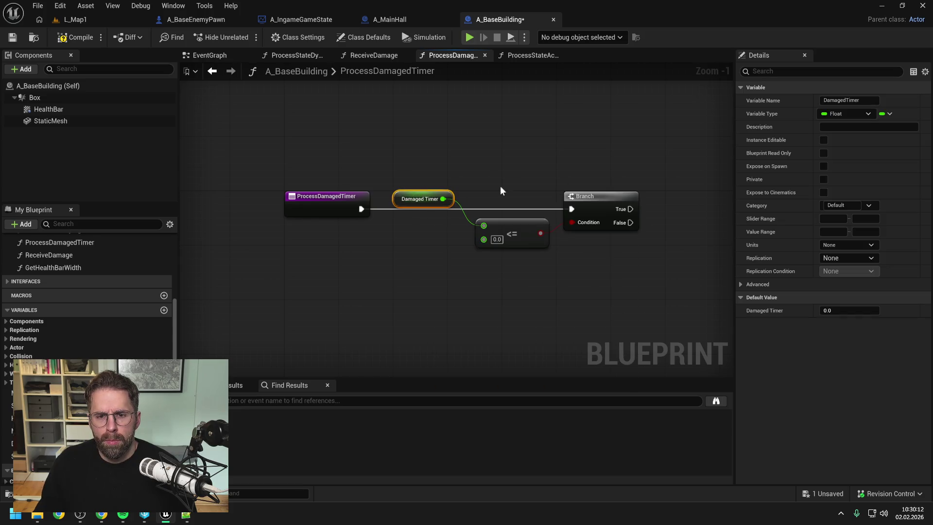
click(534, 187)
scroll(486, 170, down, 1)
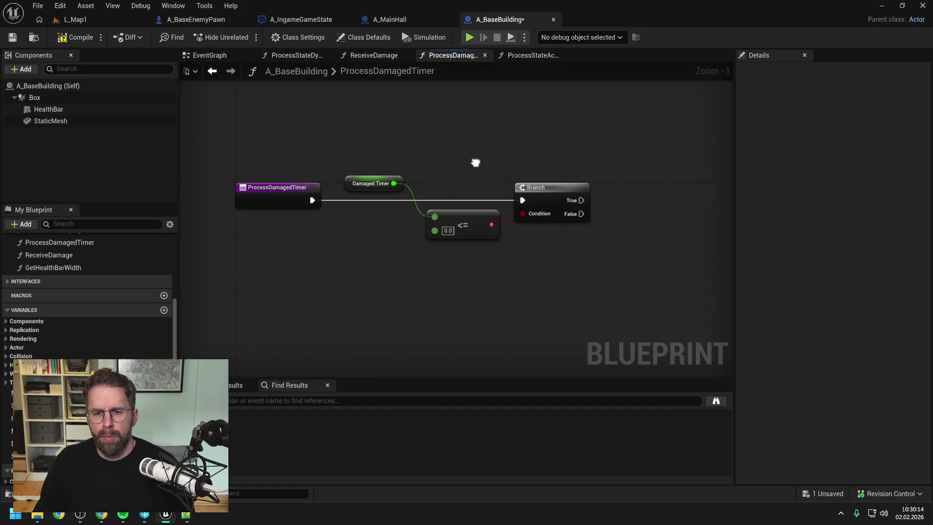
click(76, 38)
key(ctrl+s)
- Add a SET Damaged Timer node running from the Branch's True output
drag(495, 152, 455, 149)
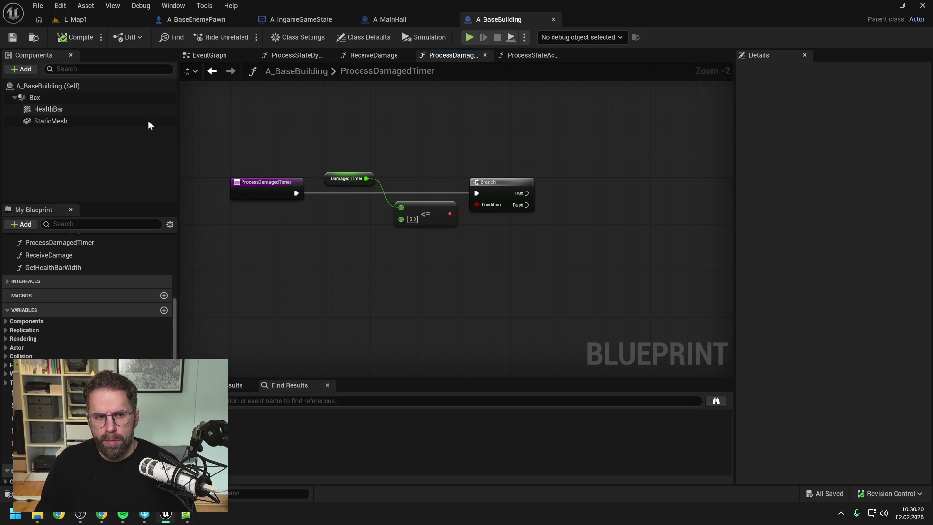
drag(512, 132, 477, 150)
click(475, 182)
click(487, 151)
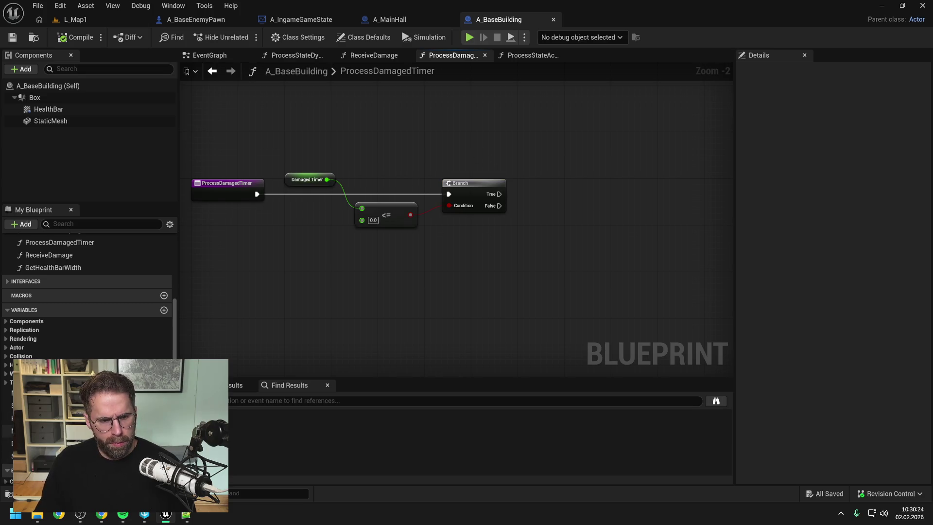
drag(19, 443, 556, 187)
click(574, 213)
drag(499, 194, 589, 194)
click(346, 182)
- Feed Damaged Timer through a subtract node into the SET, with two reroute points
mouse_move(327, 179)
mouse_down()
mouse_move(482, 229)
mouse_move(578, 205)
mouse_up()
text(-)
key(Return)
mouse_move(511, 232)
mouse_down()
mouse_move(470, 227)
mouse_move(429, 166)
mouse_move(349, 166)
mouse_move(360, 209)
mouse_up()
double_click(433, 217)
double_click(394, 166)
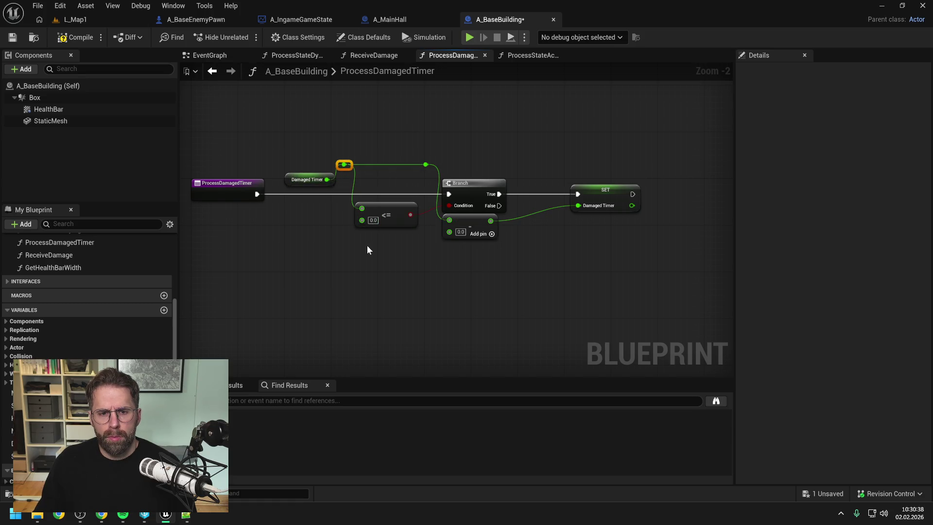
- Subtract Get World Delta Seconds from Damaged Timer and line up the nodes
right_click(369, 253)
text(get world delta)
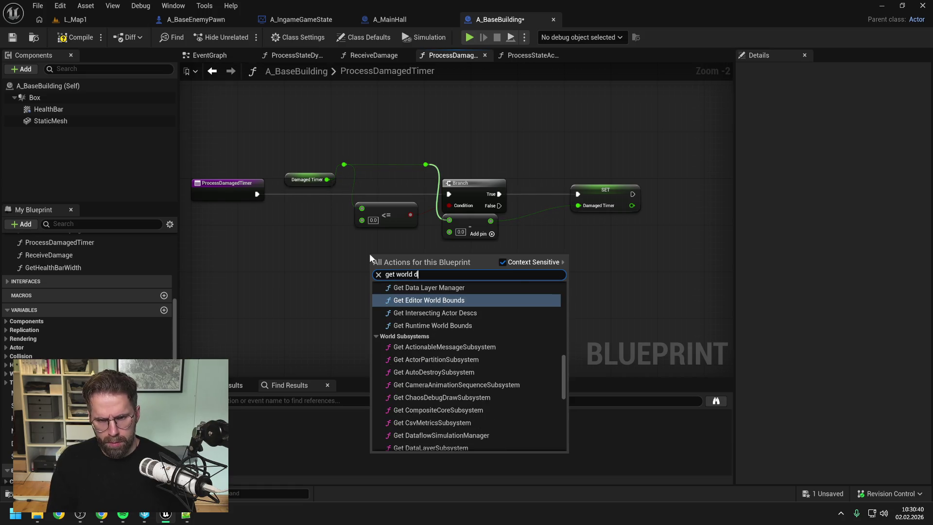
key(Return)
drag(369, 253, 340, 246)
drag(405, 257, 450, 231)
drag(394, 250, 399, 244)
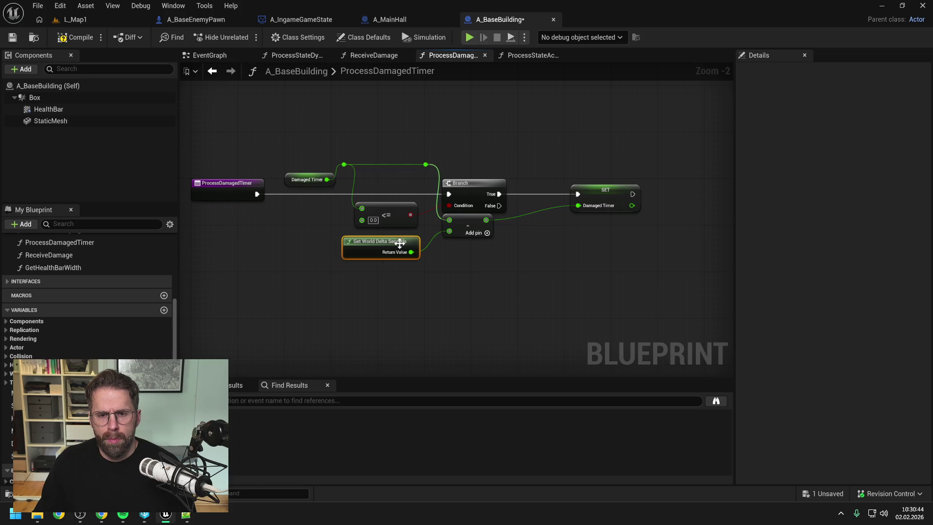
drag(466, 218, 468, 229)
click(536, 254)
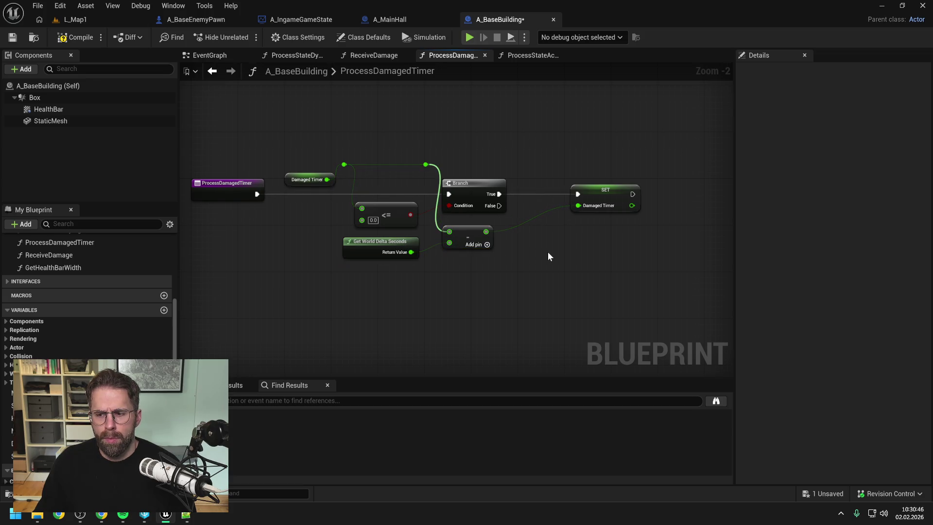
- Pan across the finished timer graph and select the StaticMesh component
drag(547, 252, 523, 250)
click(551, 190)
click(527, 249)
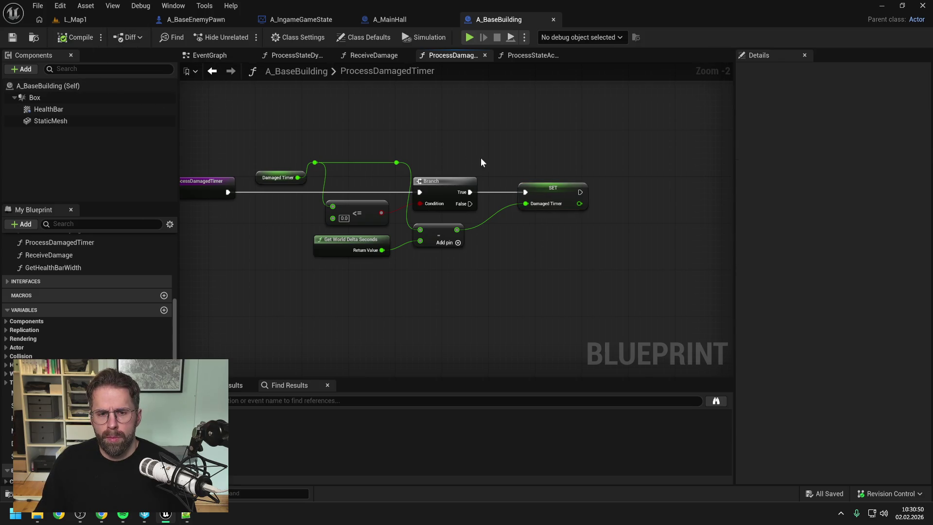
drag(597, 162, 525, 167)
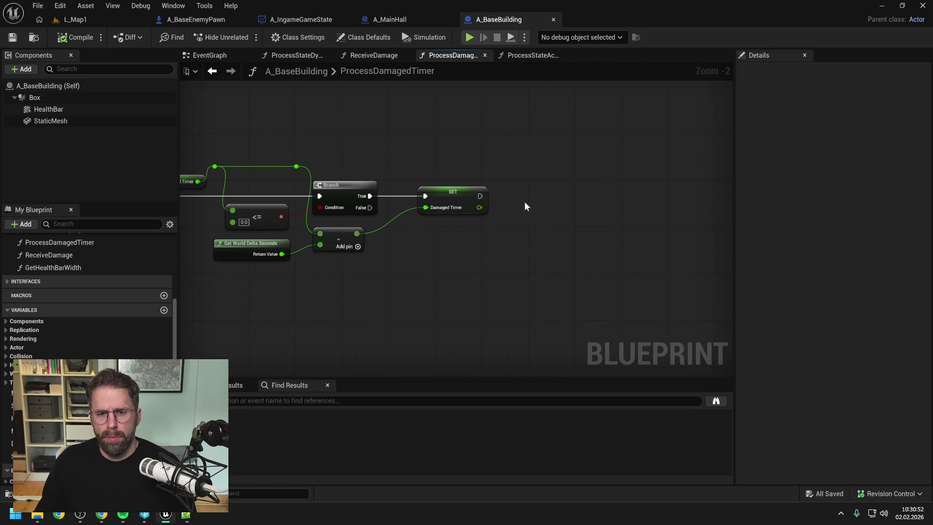
click(62, 121)
- Place a Static Mesh reference and add a Set Relative Rotation node targeting it
drag(65, 122, 557, 182)
mouse_move(572, 221)
mouse_down()
mouse_move(508, 209)
mouse_move(532, 198)
mouse_up()
text(set)
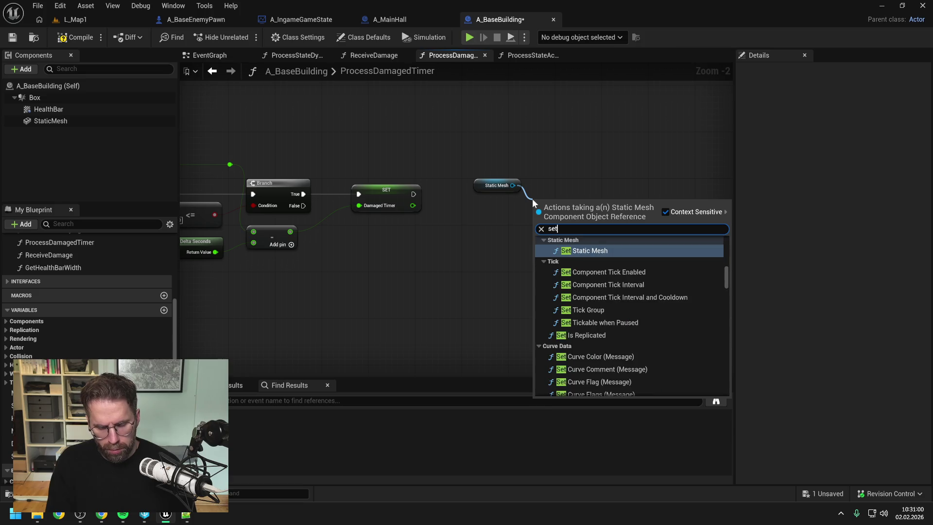
text( relative rota)
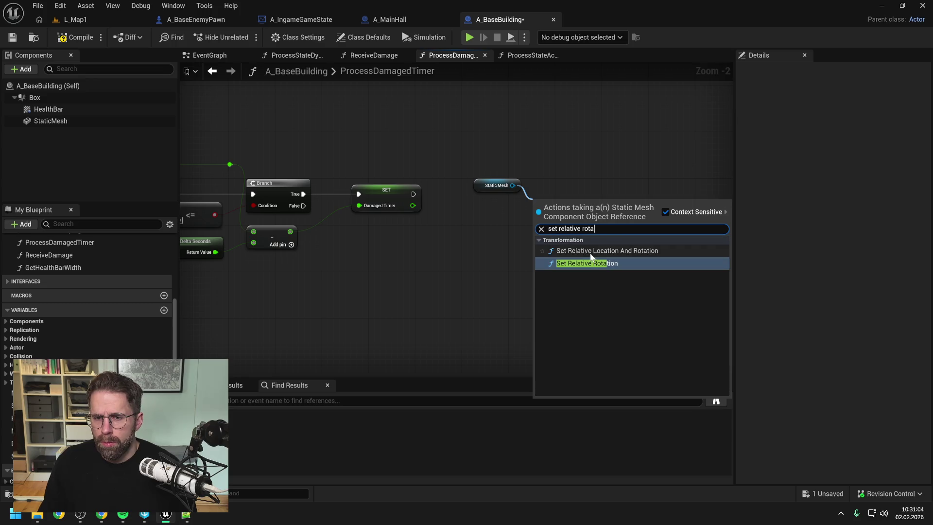
click(586, 263)
drag(588, 210, 615, 186)
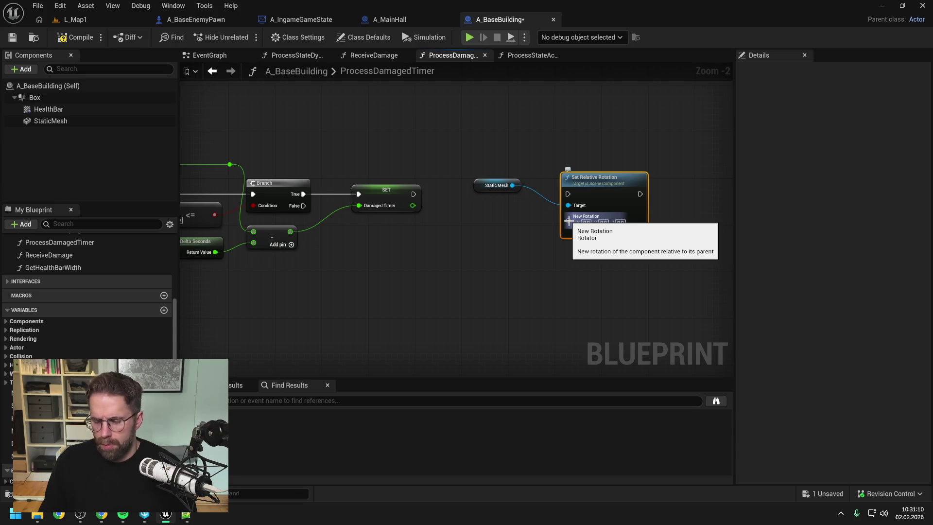
- Split New Rotation into Roll, Pitch and Yaw and shift the node right
right_click(568, 221)
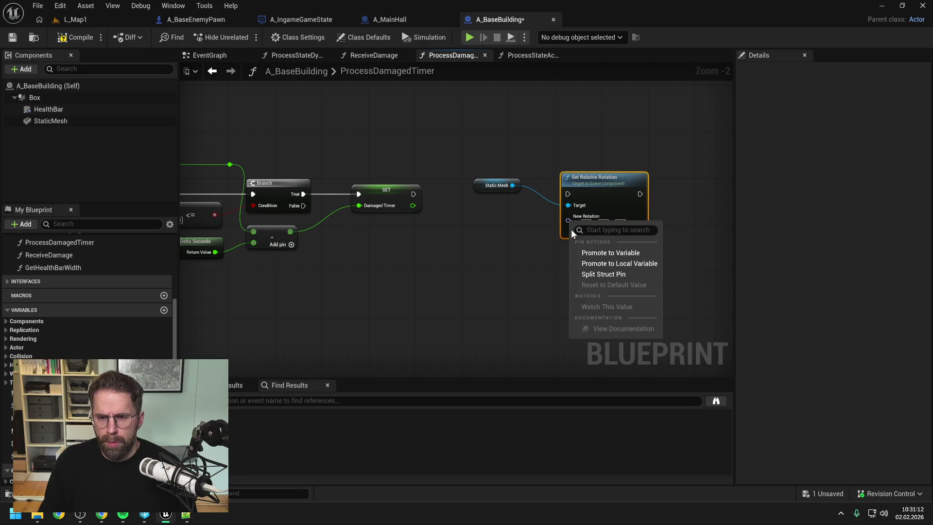
click(593, 276)
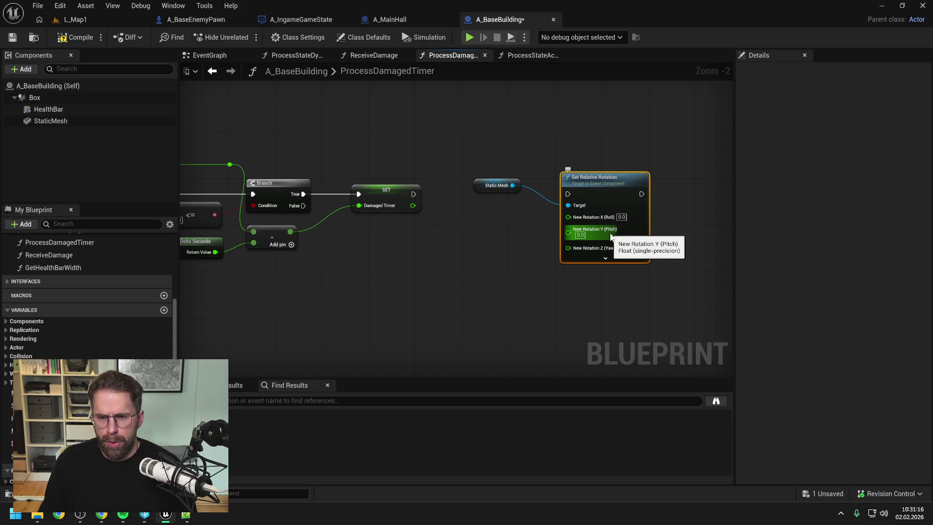
click(499, 252)
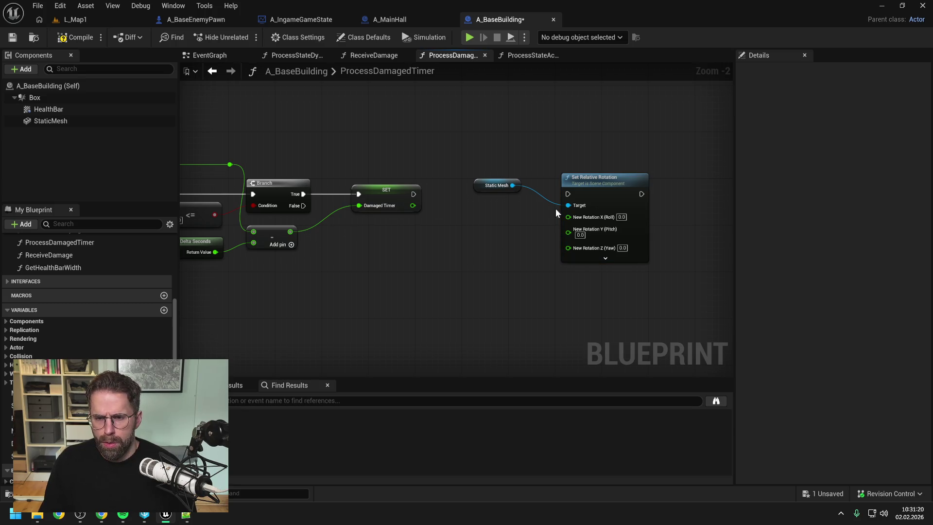
drag(605, 181, 622, 181)
click(509, 244)
- Add a Random Unit Vector node beside Set Relative Rotation and arrange the nodes
right_click(509, 246)
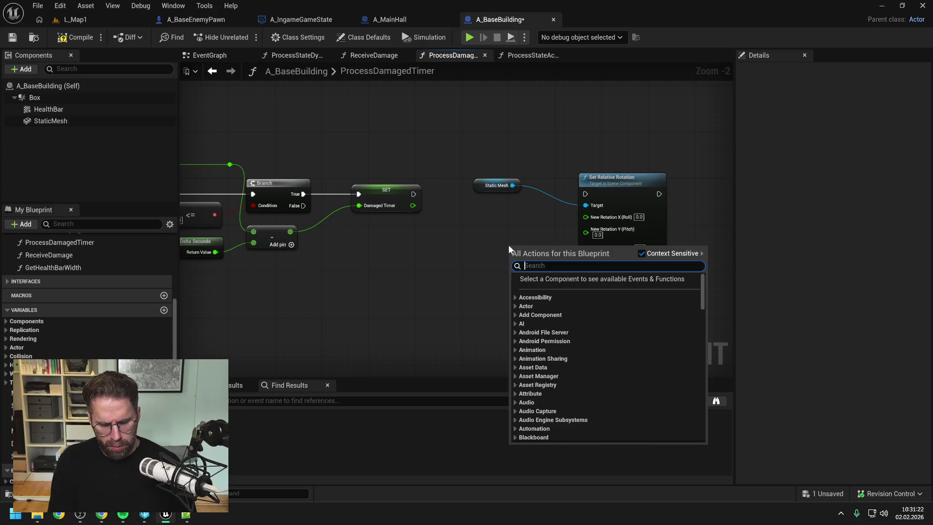
text(random unit)
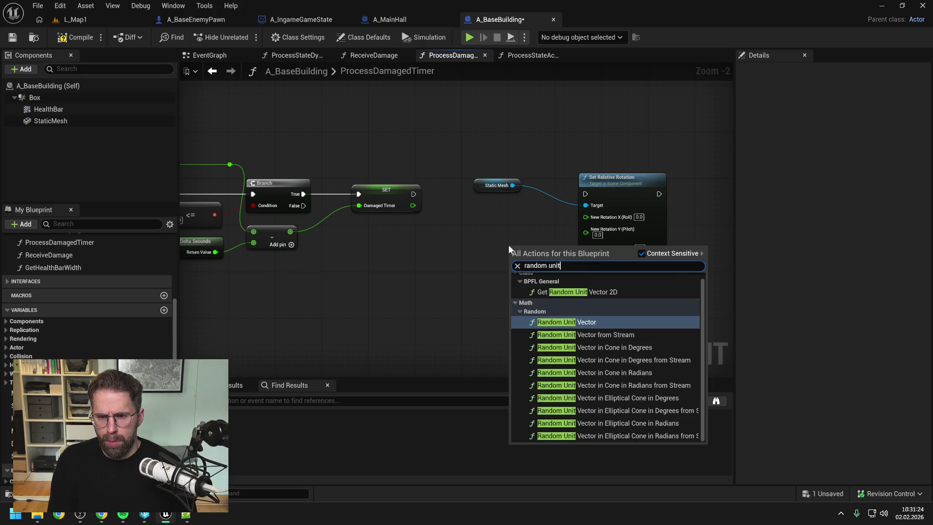
click(567, 321)
mouse_move(545, 249)
mouse_down()
mouse_move(480, 243)
mouse_move(476, 255)
mouse_up()
click(533, 269)
click(529, 230)
drag(546, 240, 501, 243)
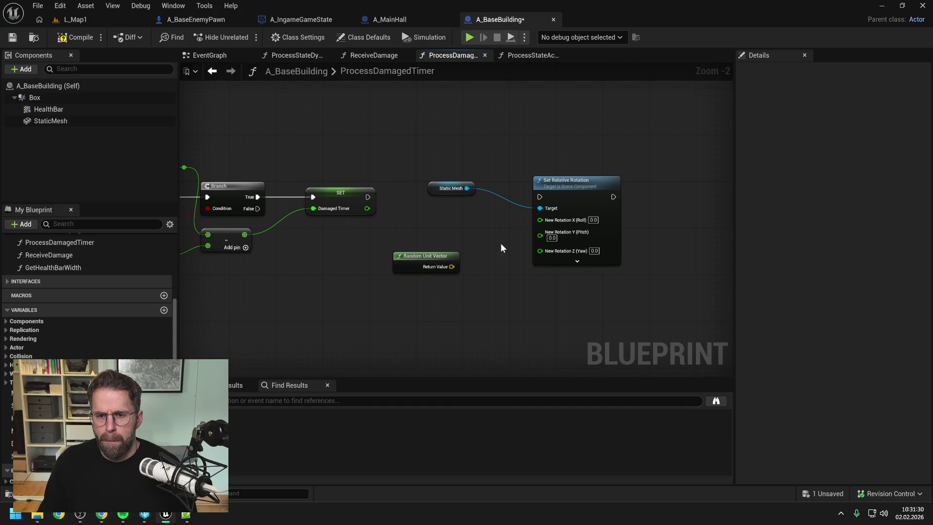
drag(556, 205, 596, 205)
click(490, 247)
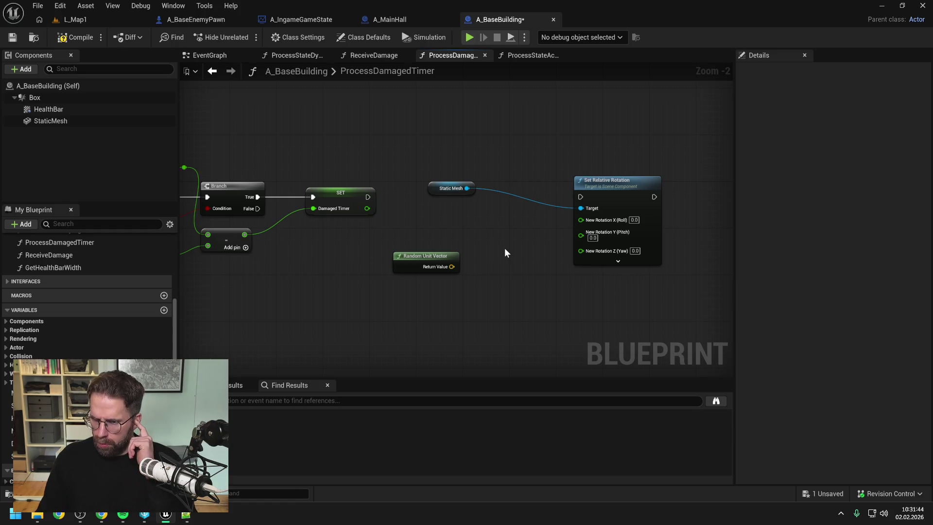
- Try an Add Relative Rotation node from Static Mesh, then delete it
drag(467, 188, 495, 216)
text(add )
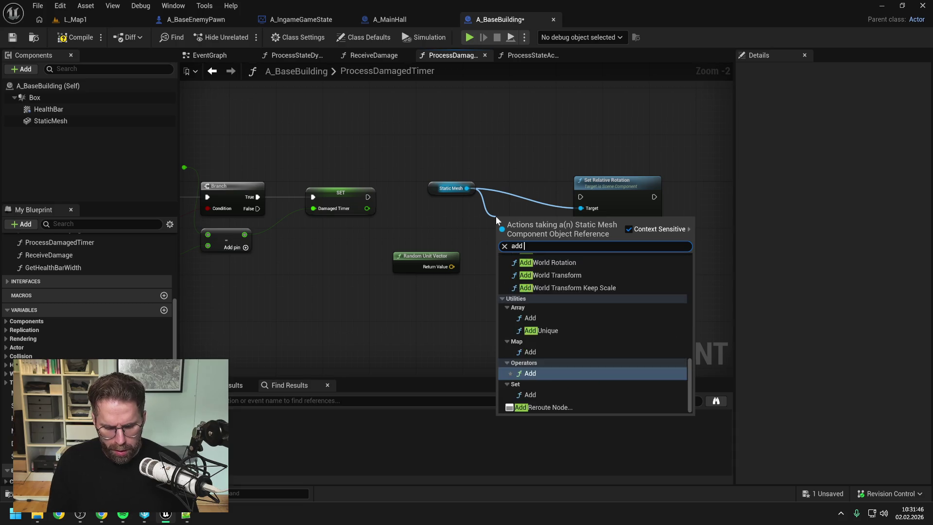
text(relati)
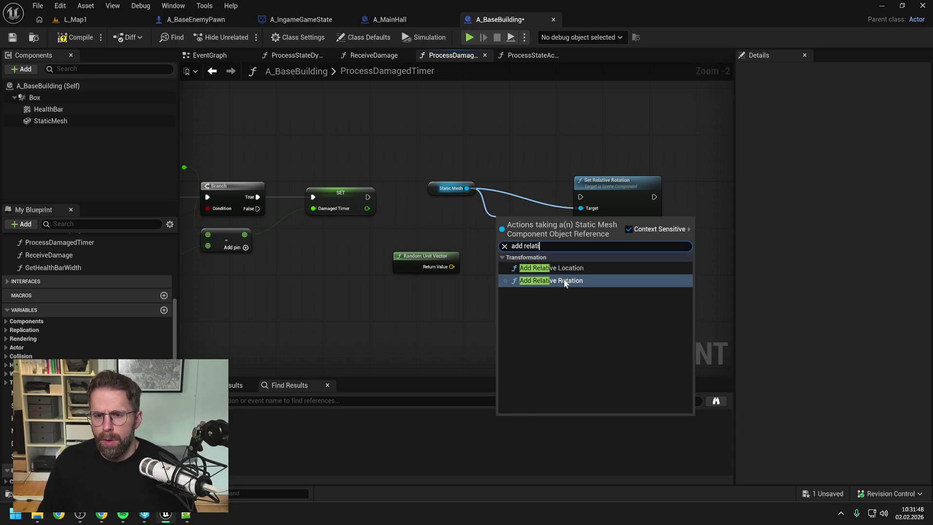
click(565, 280)
drag(616, 182, 651, 182)
click(588, 302)
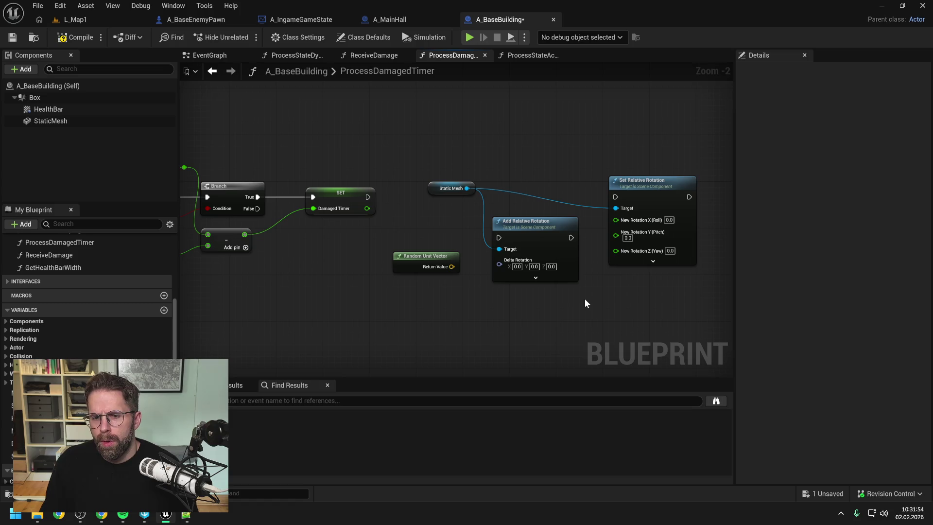
click(543, 250)
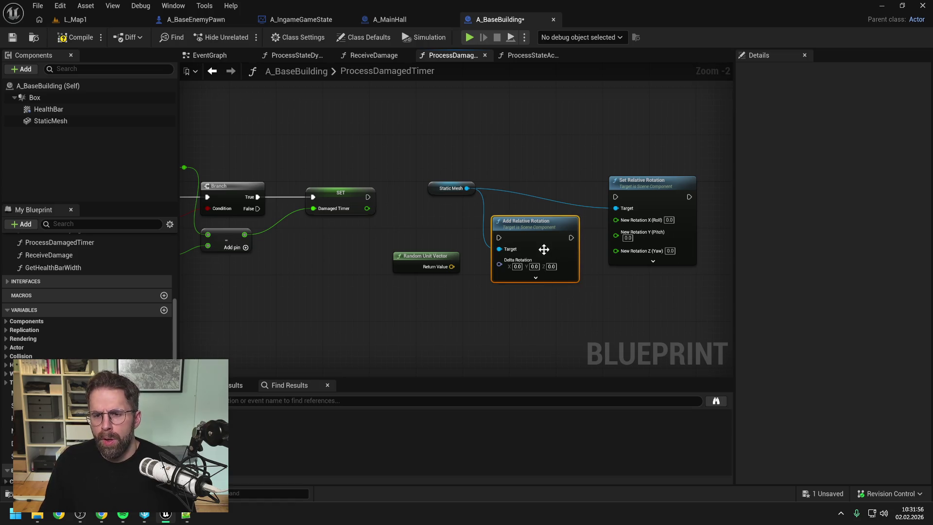
key(Delete)
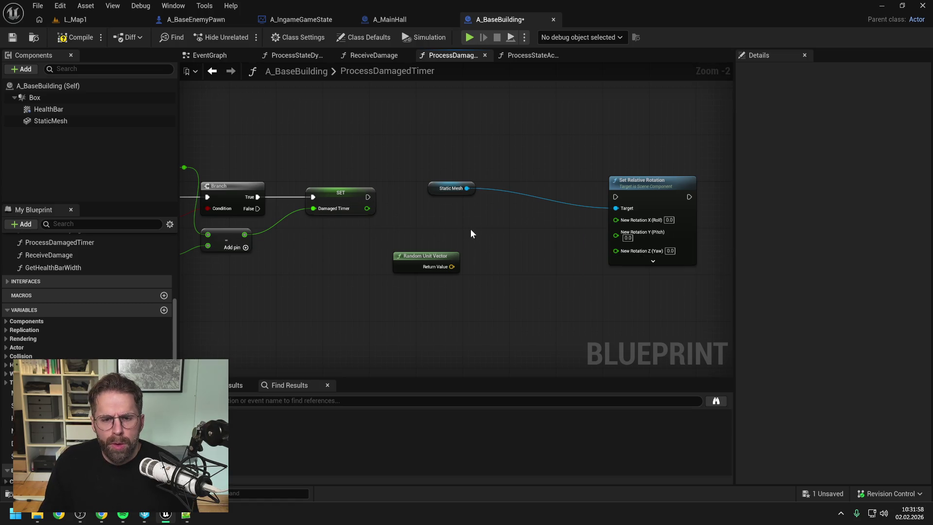
- Add a Random Float in Range node and delete the Random Unit Vector
right_click(498, 263)
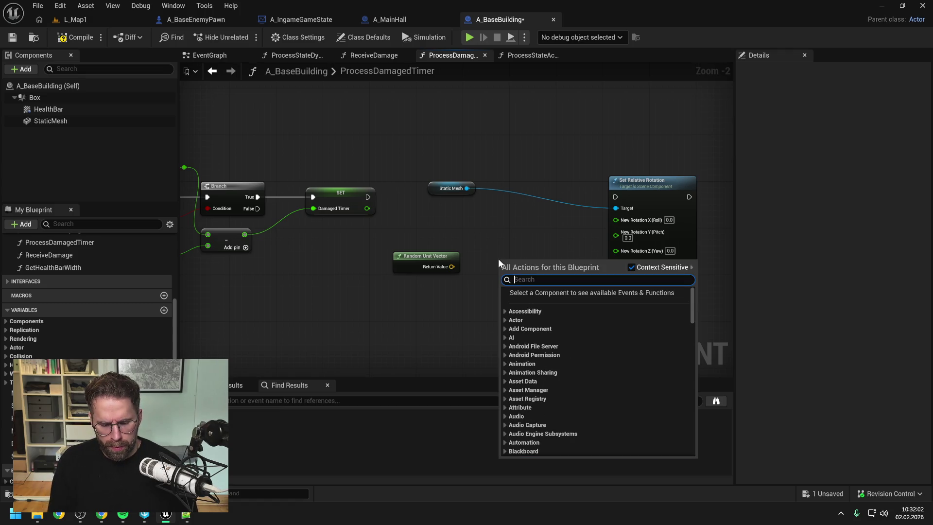
text(float in range)
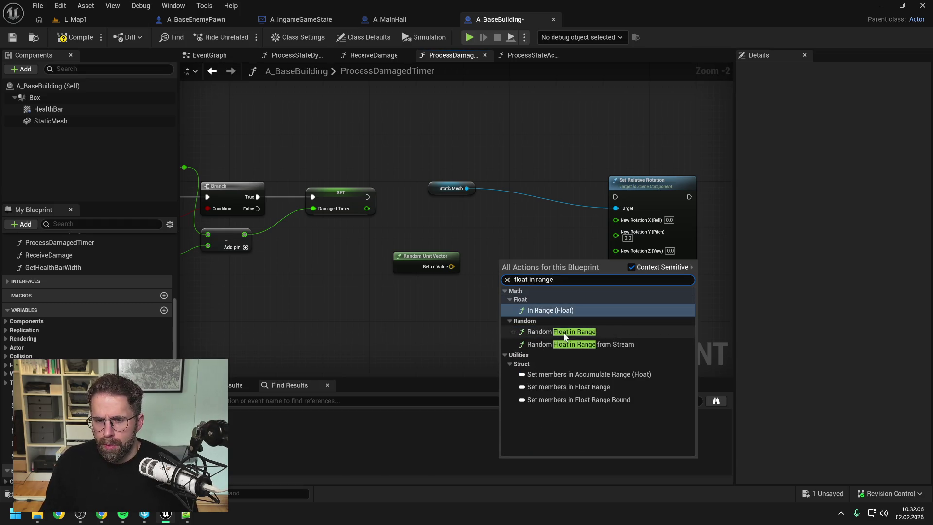
click(557, 330)
drag(544, 263, 432, 251)
click(501, 273)
click(422, 262)
key(Delete)
- Add a Make Vector node and wire the random float into its X
click(525, 272)
right_click(524, 270)
text(make)
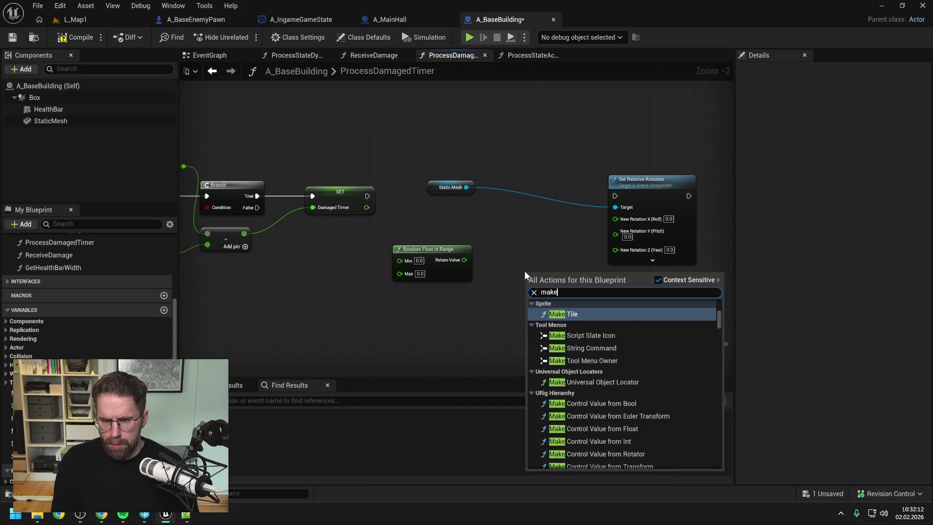
text( vector)
key(Return)
drag(552, 278, 530, 251)
click(479, 307)
drag(464, 260, 505, 254)
- Duplicate the Random Float in Range and wire the copy into Make Vector's Y
click(449, 252)
key(ctrl+v)
drag(449, 295, 421, 286)
drag(482, 285, 505, 265)
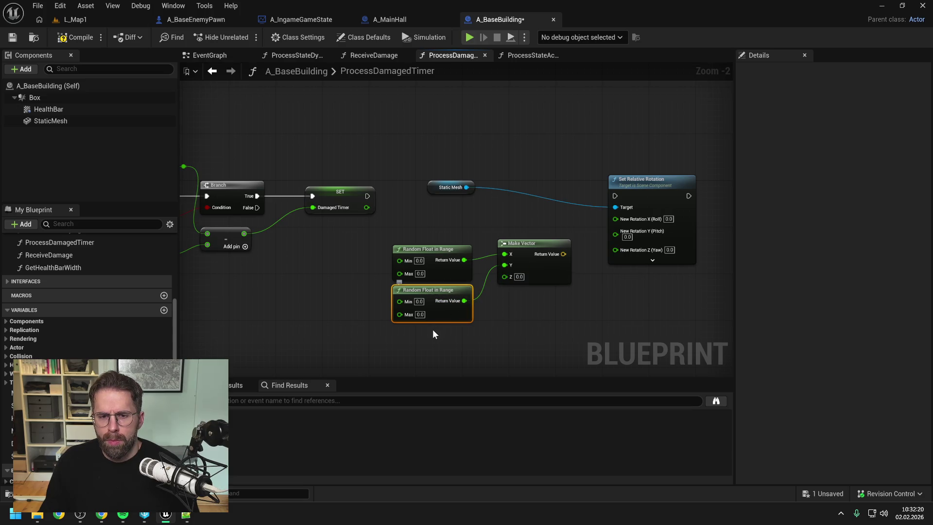
- Set the top random float's range to Min -1 and Max 1
click(419, 260)
text(-1)
key(Tab)
text(1)
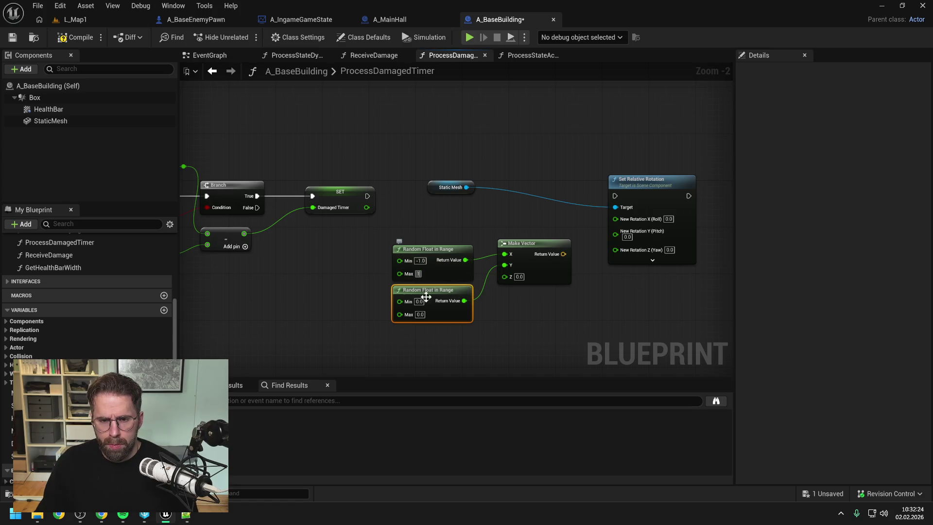
click(384, 328)
- Add a Make Literal Float of -1.0 connected to the Min input
mouse_move(408, 232)
mouse_down()
mouse_move(357, 257)
mouse_move(299, 260)
mouse_up()
text(make float)
key(Return)
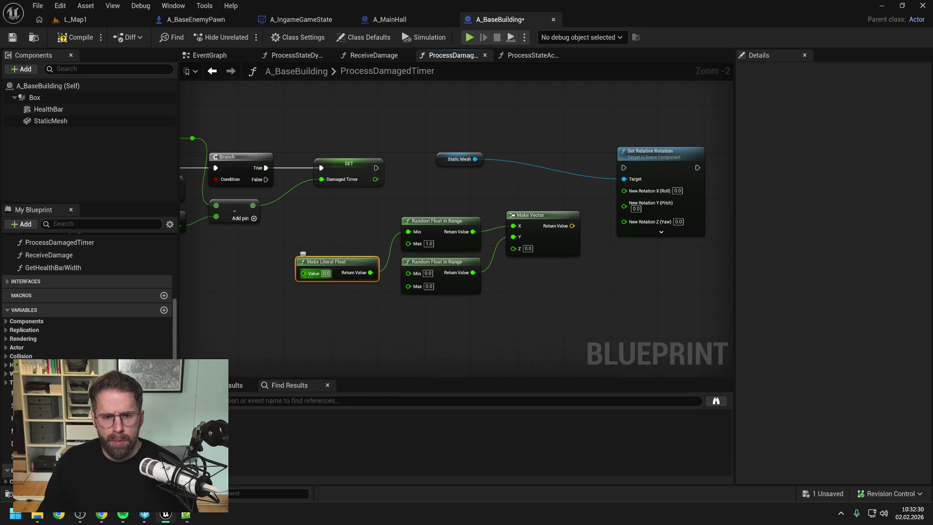
click(327, 273)
text(-1)
key(Return)
- Copy the literal float and set the copy to 1.0
click(336, 263)
key(ctrl+c)
key(ctrl+v)
drag(356, 301, 340, 290)
click(327, 303)
text(1)
key(Return)
- Paste a third Random Float in Range and wire it into Make Vector's Z
click(430, 265)
key(ctrl+c)
key(ctrl+v)
drag(437, 314, 402, 302)
mouse_move(473, 313)
mouse_down()
mouse_move(495, 298)
mouse_move(513, 247)
mouse_up()
right_click(628, 206)
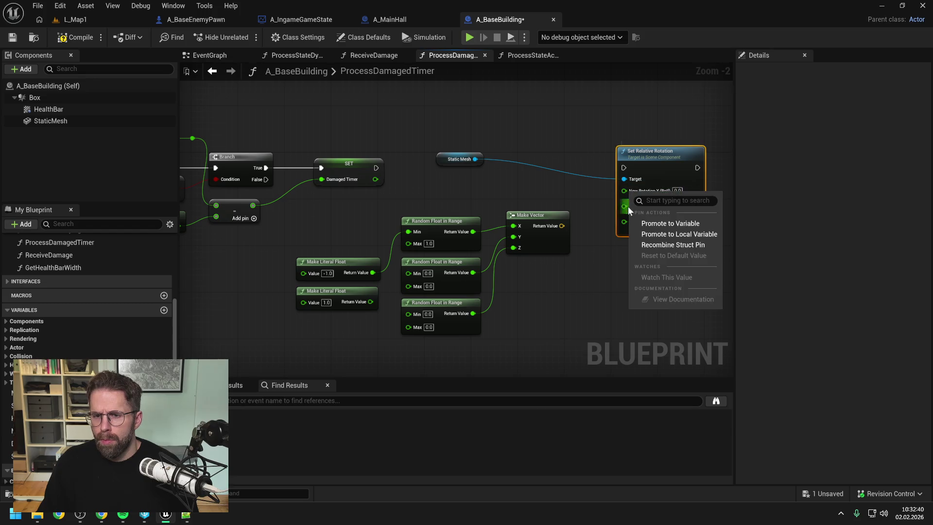
- Recombine New Rotation and feed Make Vector into it via Rotation From X Vector
click(651, 244)
drag(561, 226, 677, 164)
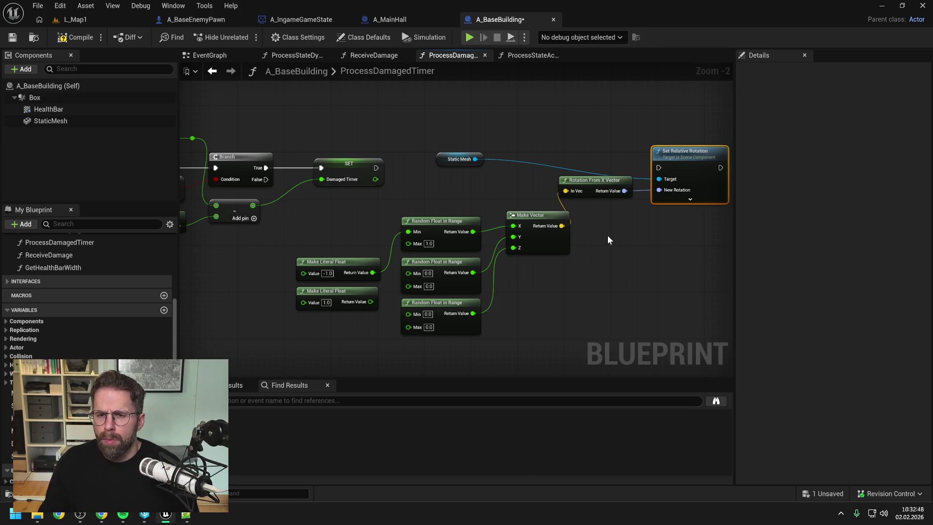
drag(628, 158, 665, 159)
click(593, 211)
mouse_move(546, 182)
mouse_down()
mouse_move(579, 212)
mouse_move(582, 205)
mouse_up()
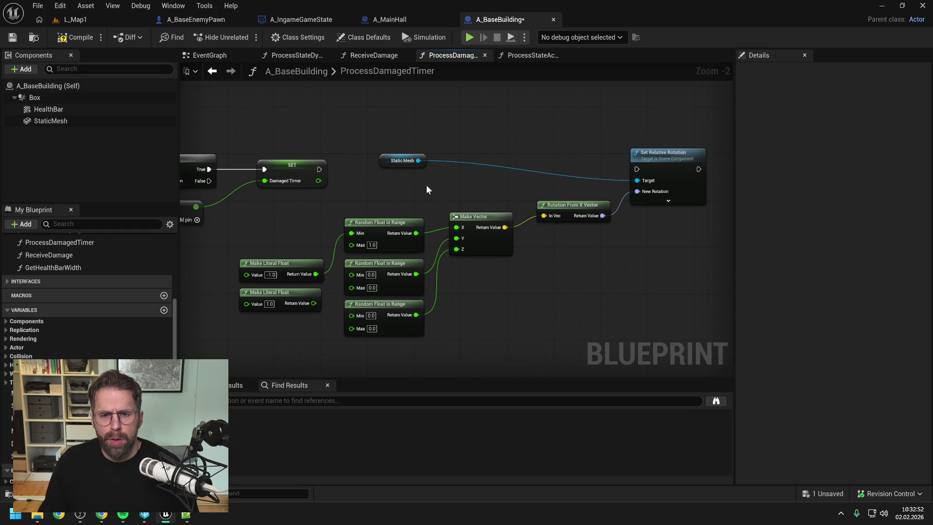
drag(411, 164, 579, 163)
click(534, 182)
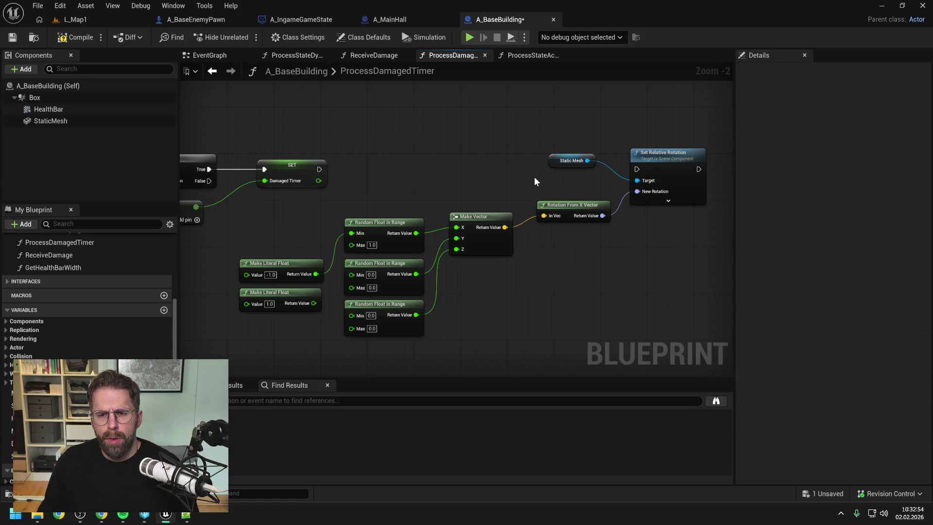
- Run Set Relative Rotation after the SET and wire the -1.0/1.0 literals into every Min/Max
drag(318, 169, 636, 170)
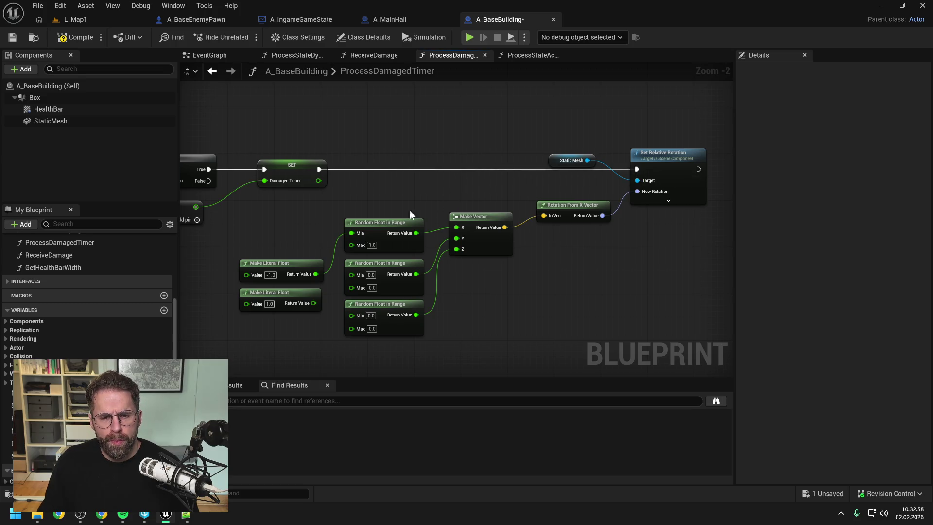
drag(317, 297, 352, 244)
drag(315, 274, 351, 274)
mouse_move(314, 304)
mouse_down()
mouse_move(352, 286)
mouse_move(351, 326)
mouse_up()
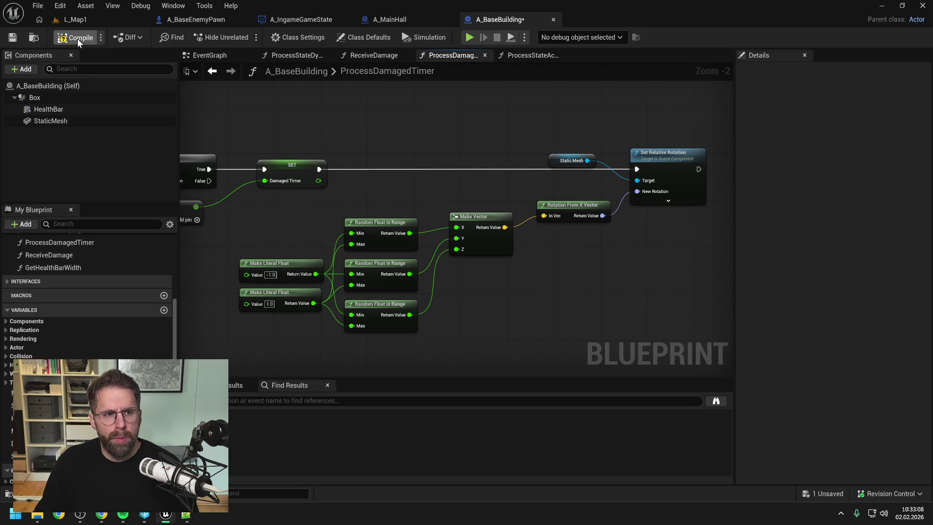
drag(191, 119, 498, 123)
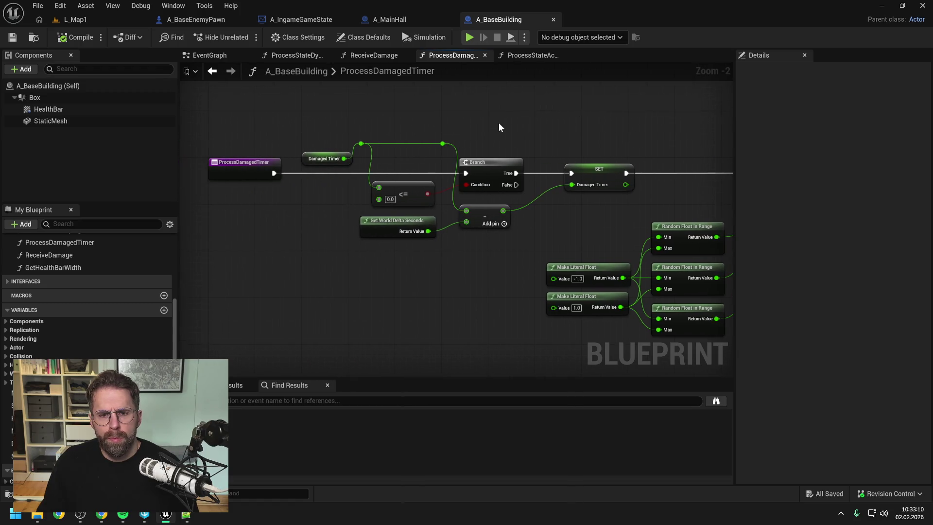
click(267, 166)
- Add an F9 breakpoint on the ProcessDamagedTimer entry, then Play L_Map1 with Alt+P
key(F9)
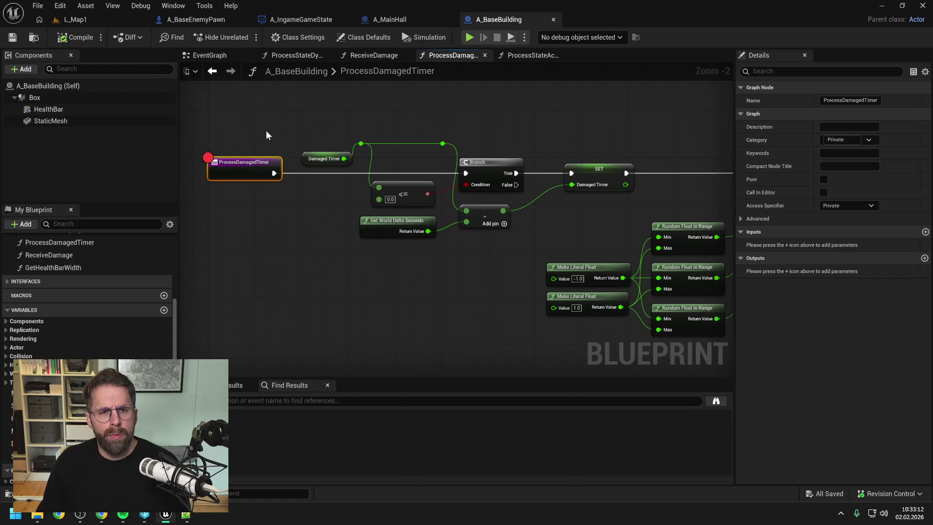
click(90, 20)
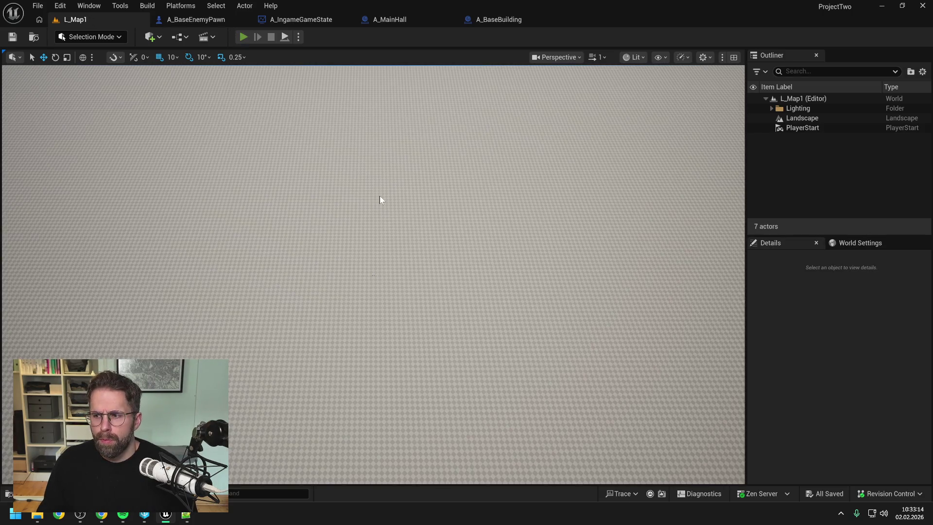
key(alt+p)
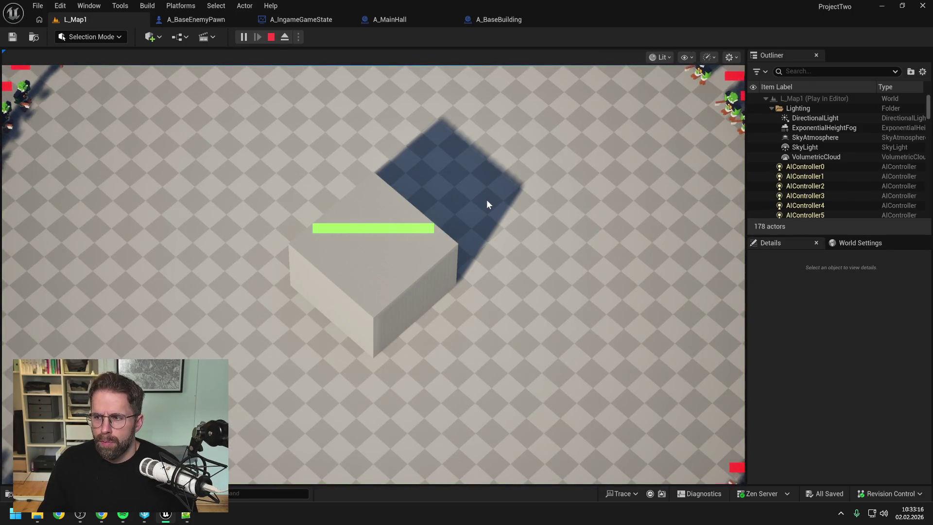
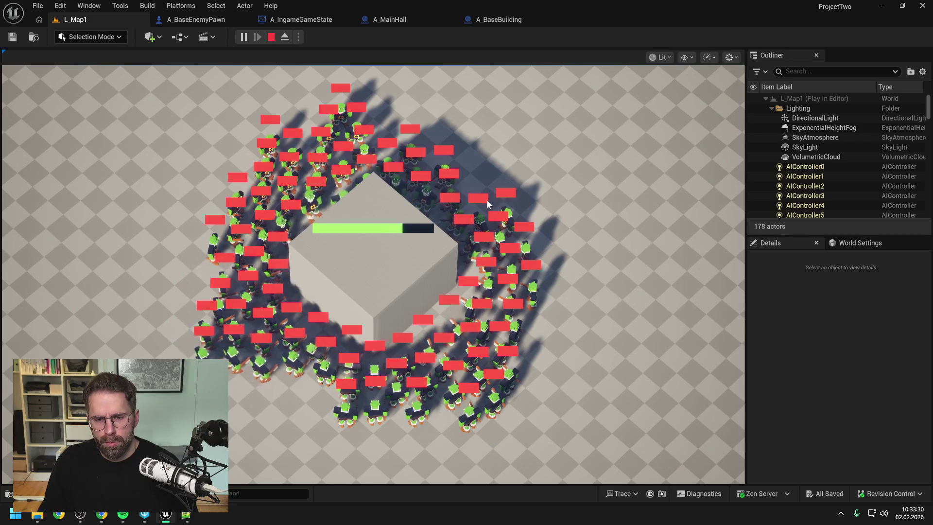
- Stop the play-test and bring up the A_BaseBuilding Blueprint
key(Escape)
click(481, 20)
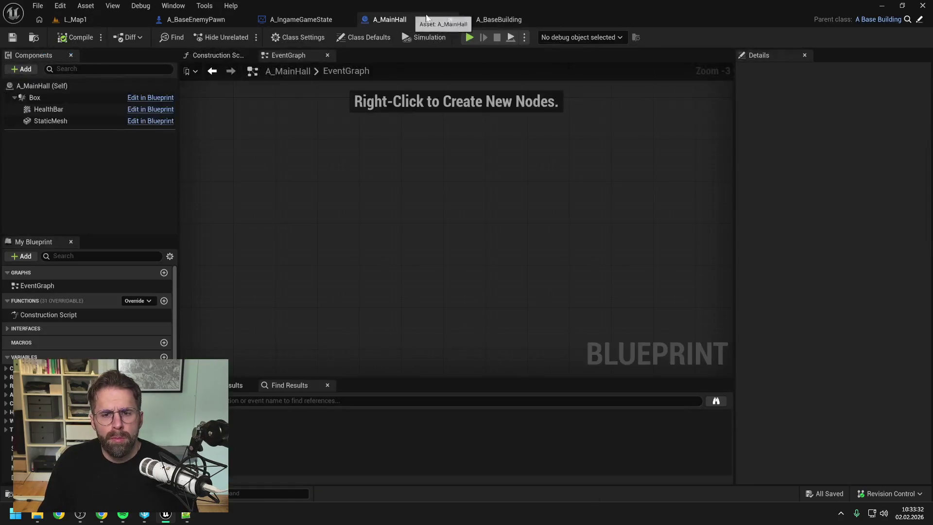
click(536, 125)
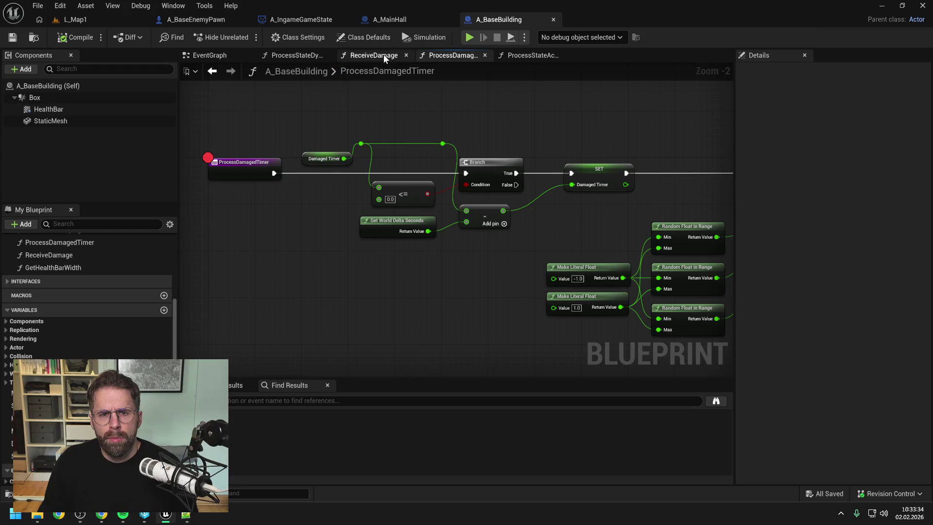
- Look over the ProcessStateActive and ProcessDamagedTimer graphs, then show the EventGraph's BeginPlay nodes
click(529, 57)
key(Home)
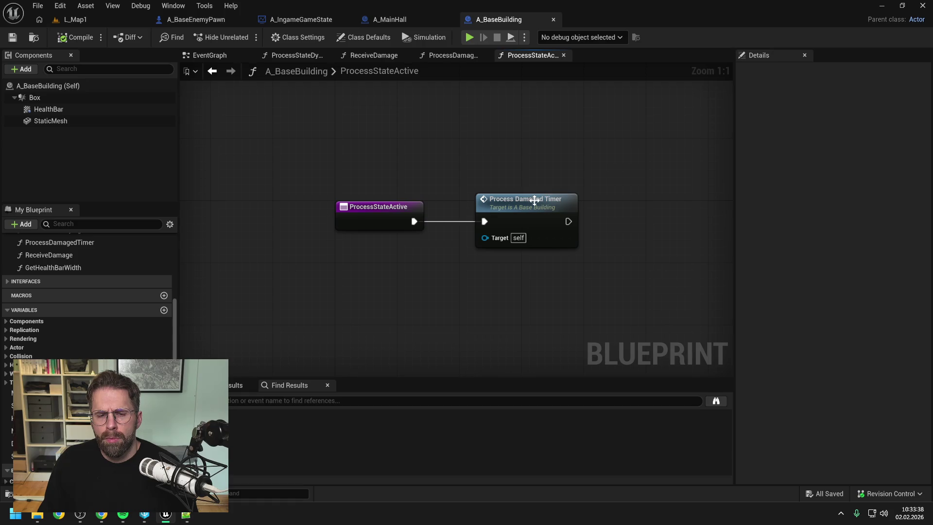
click(534, 201)
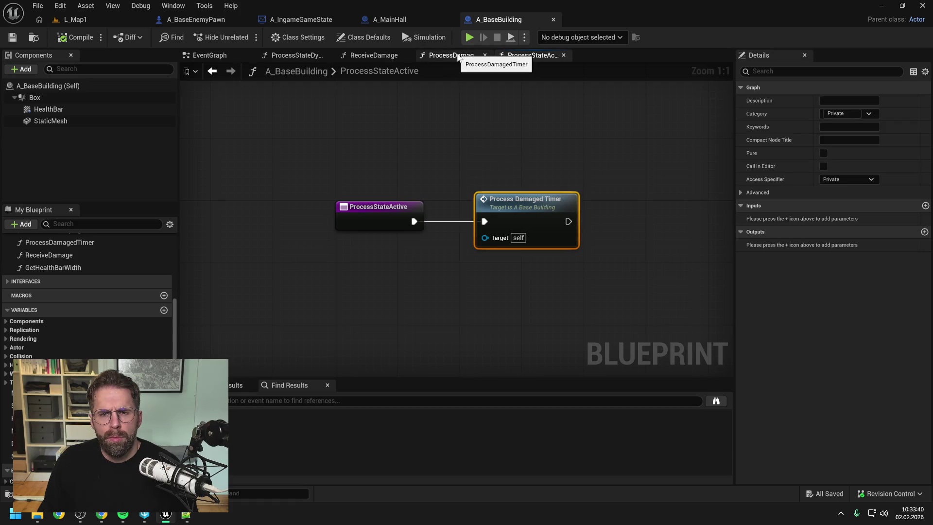
click(457, 56)
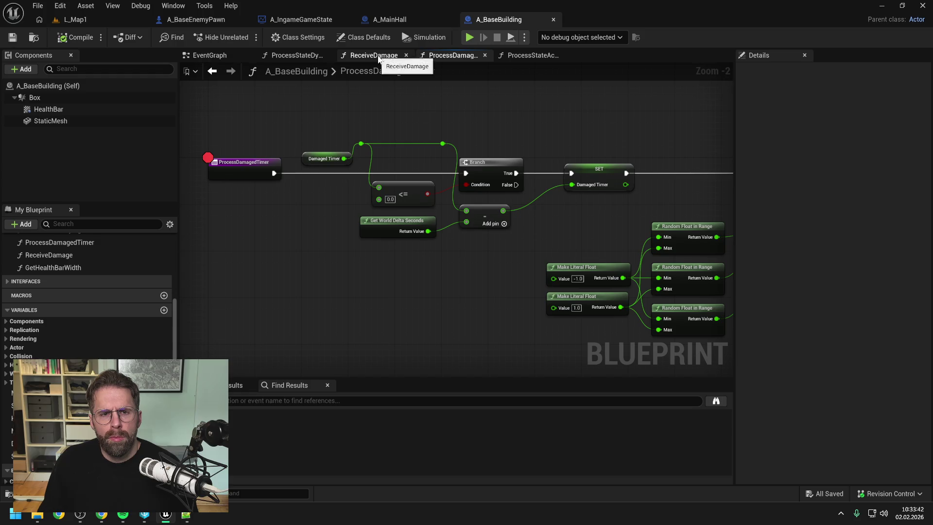
click(220, 54)
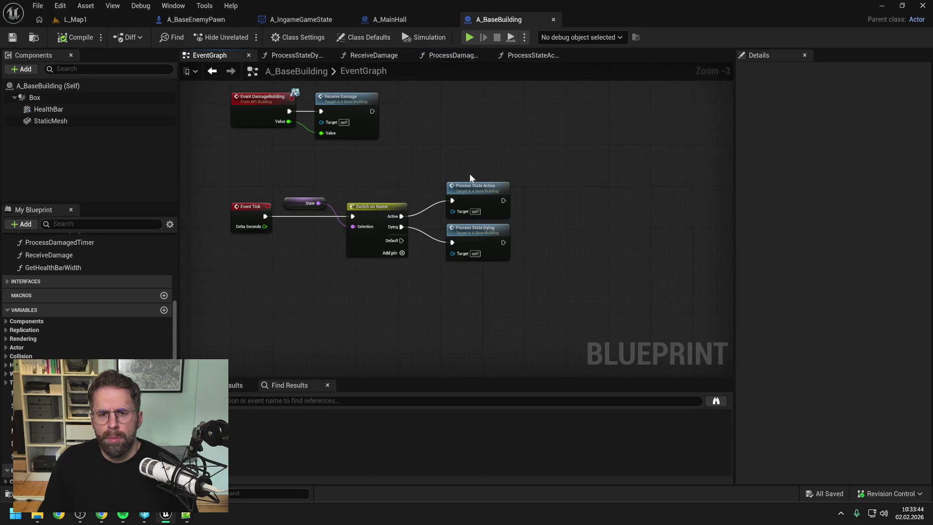
mouse_move(432, 125)
mouse_down()
mouse_move(482, 217)
mouse_move(456, 270)
mouse_move(350, 265)
mouse_up()
- Add a Change State node after Set Box Extent in BeginPlay, with New Value set to Active
right_click(591, 204)
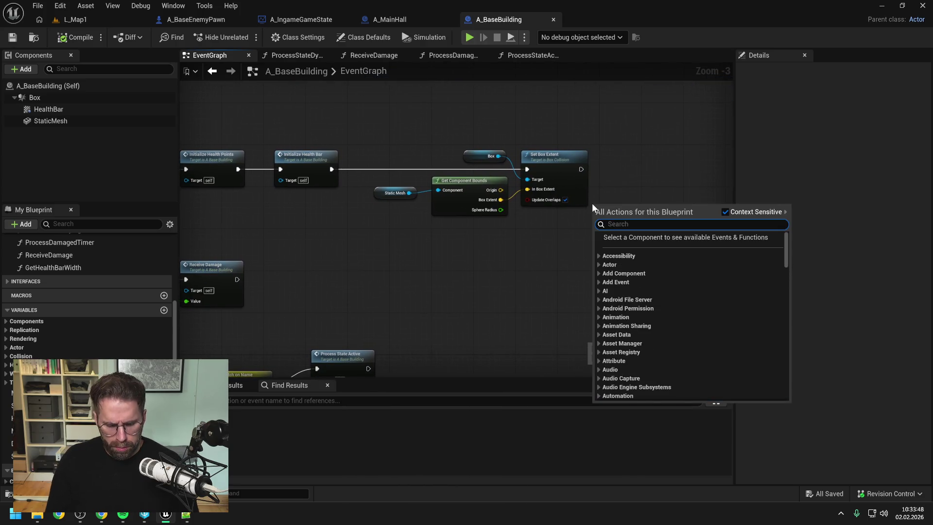
text(change state)
key(Return)
mouse_move(591, 203)
mouse_down()
mouse_move(613, 166)
mouse_move(616, 184)
mouse_up()
drag(635, 175, 646, 160)
text(Active)
key(Return)
- Deselect the node and go back to the L_Map1 level
click(588, 235)
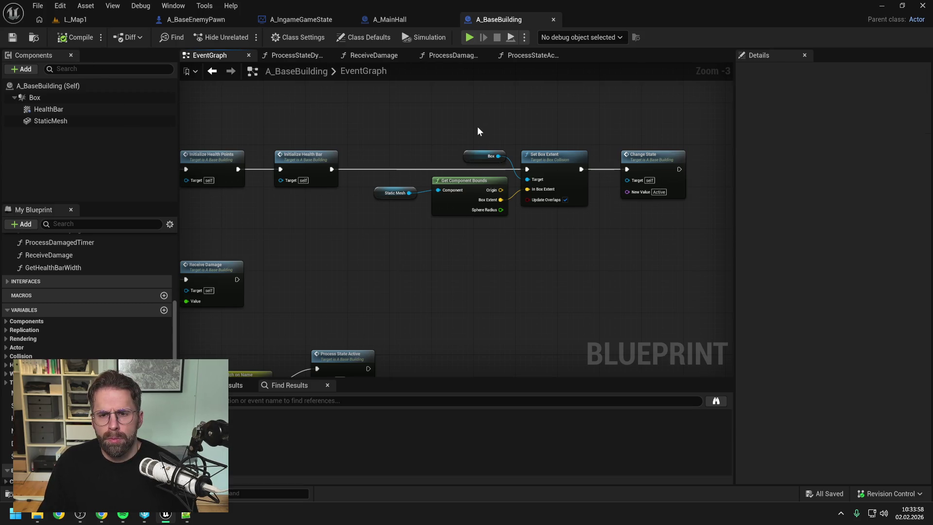
scroll(477, 131, down, 1)
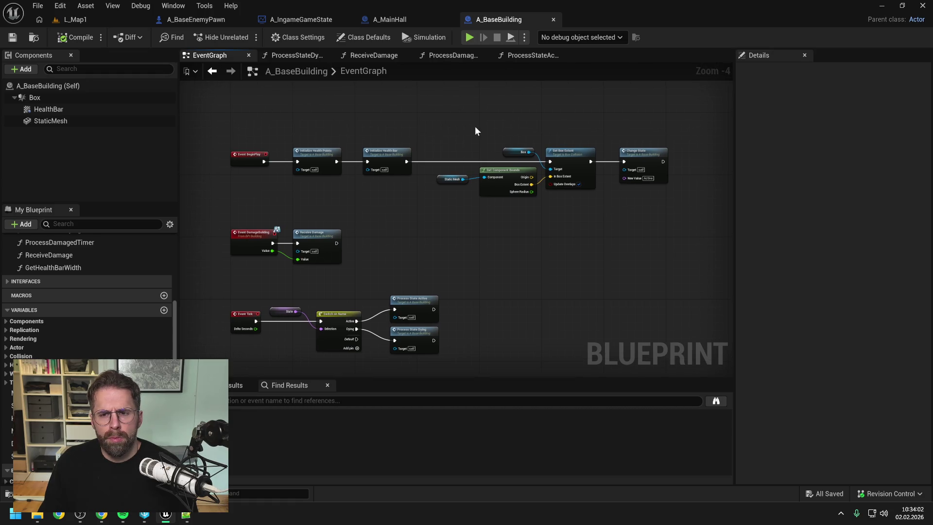
click(106, 20)
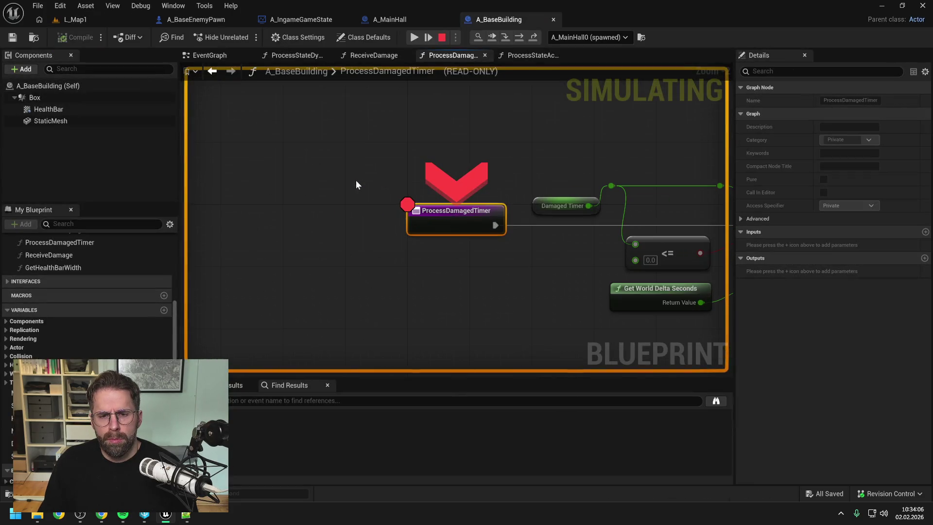
- Resume the paused game and wire the Branch False output into SET Damaged Timer
click(413, 37)
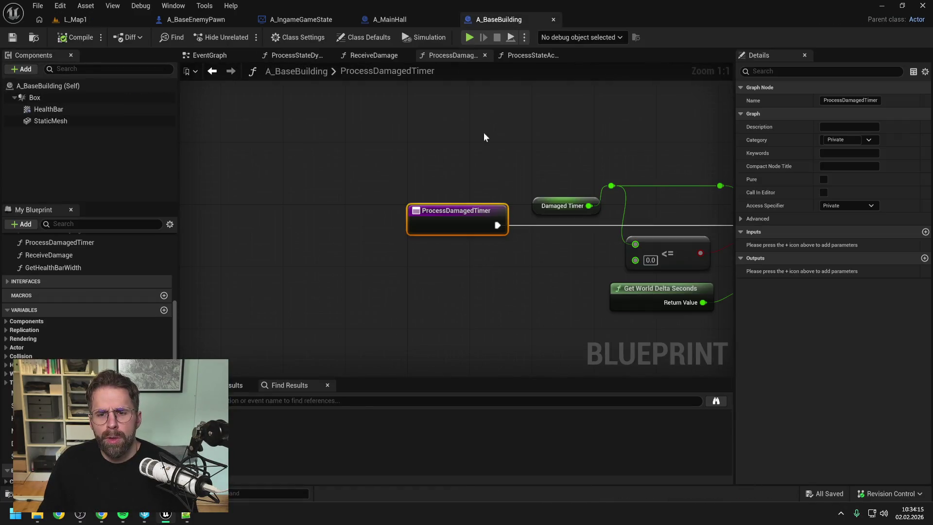
scroll(591, 138, down, 2)
drag(593, 139, 395, 137)
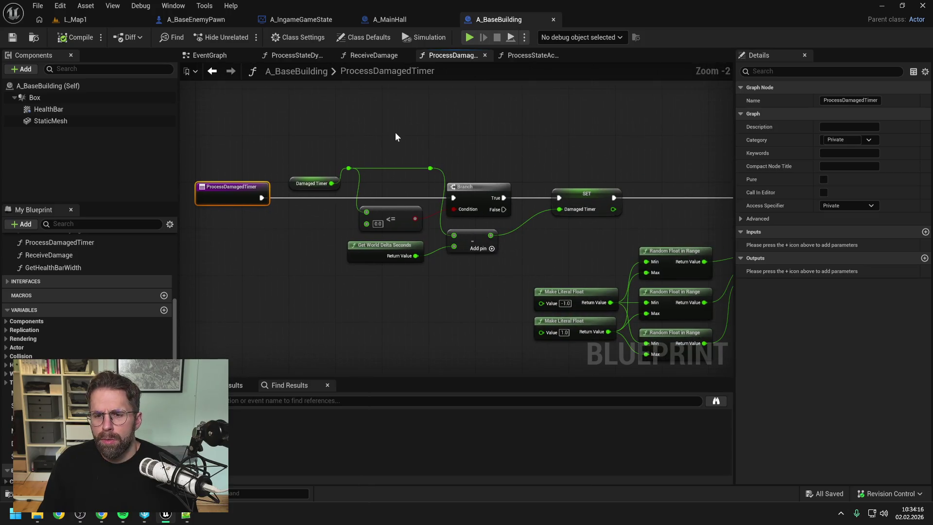
scroll(517, 142, down, 2)
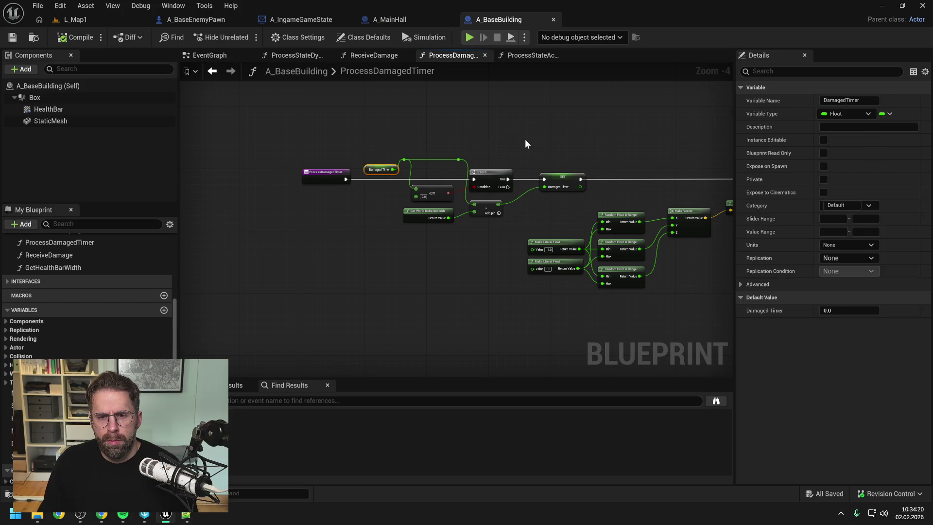
click(525, 139)
drag(507, 187, 547, 179)
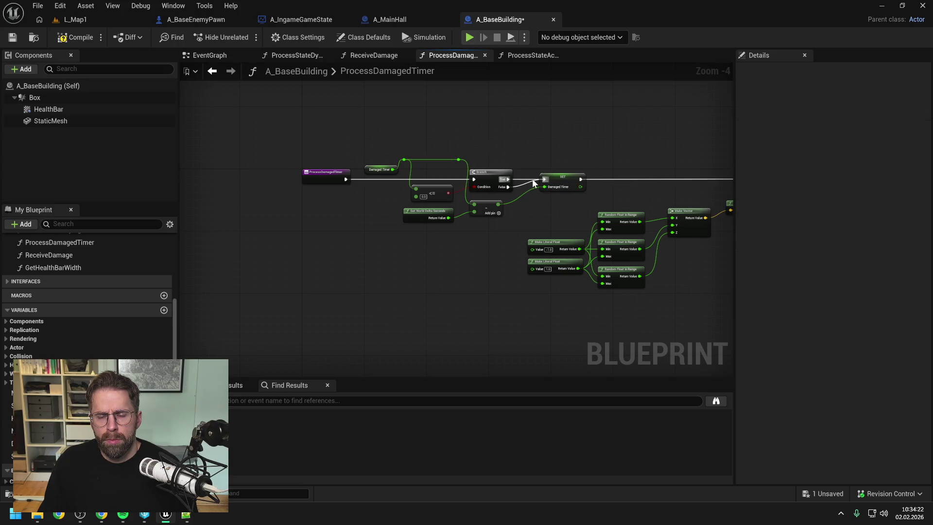
- Split Set Relative Rotation's New Rotation pin and delete the Rotation From X Vector node
drag(574, 150, 462, 139)
click(456, 173)
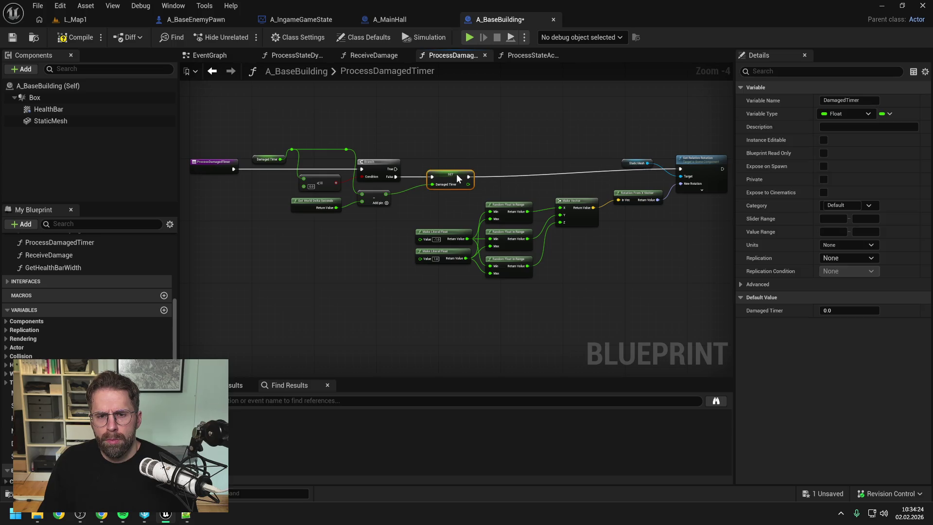
drag(526, 143, 477, 150)
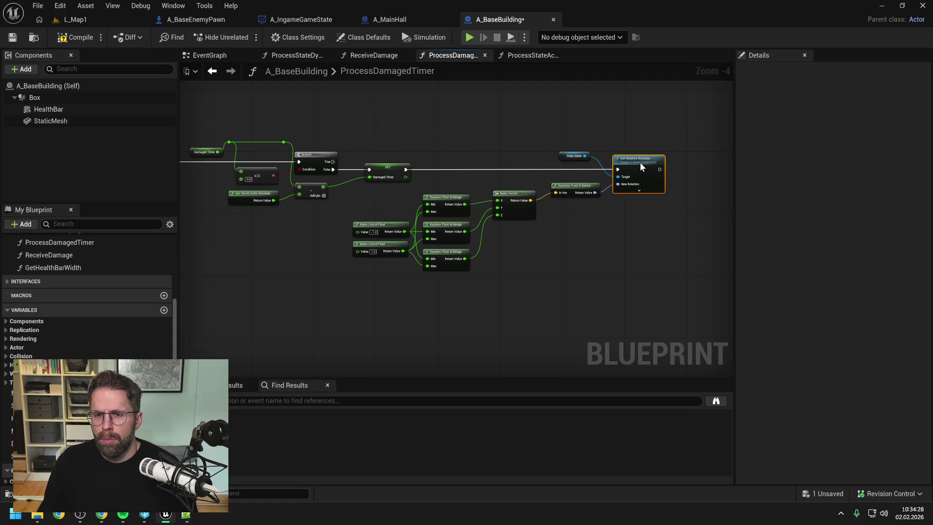
alt+click(617, 184)
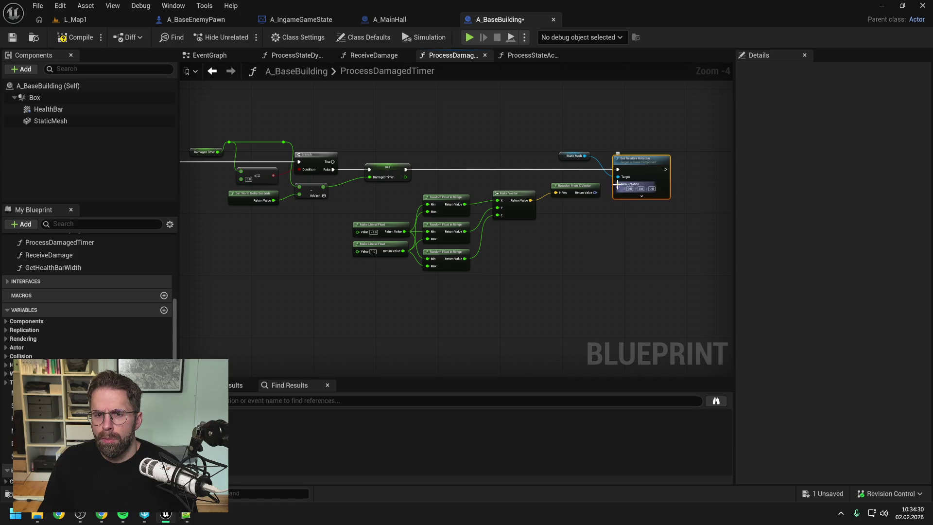
right_click(618, 187)
click(647, 240)
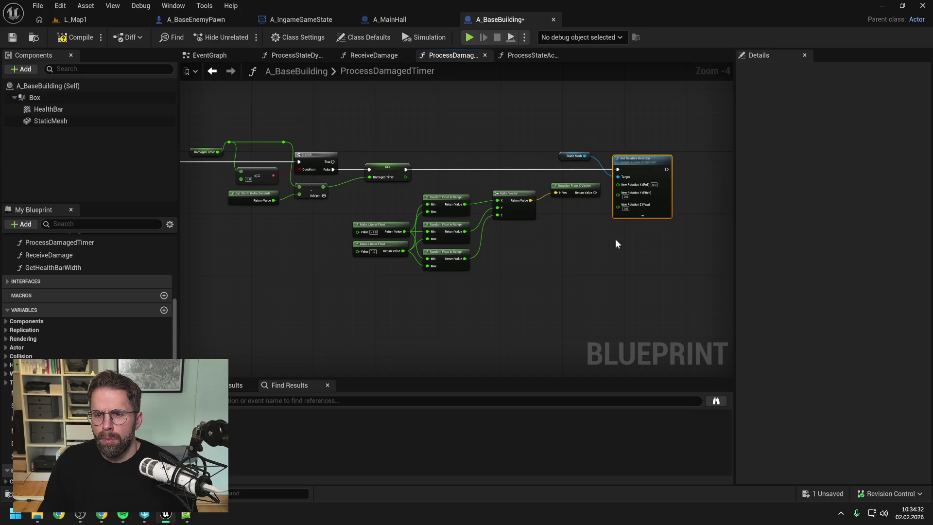
key(Delete)
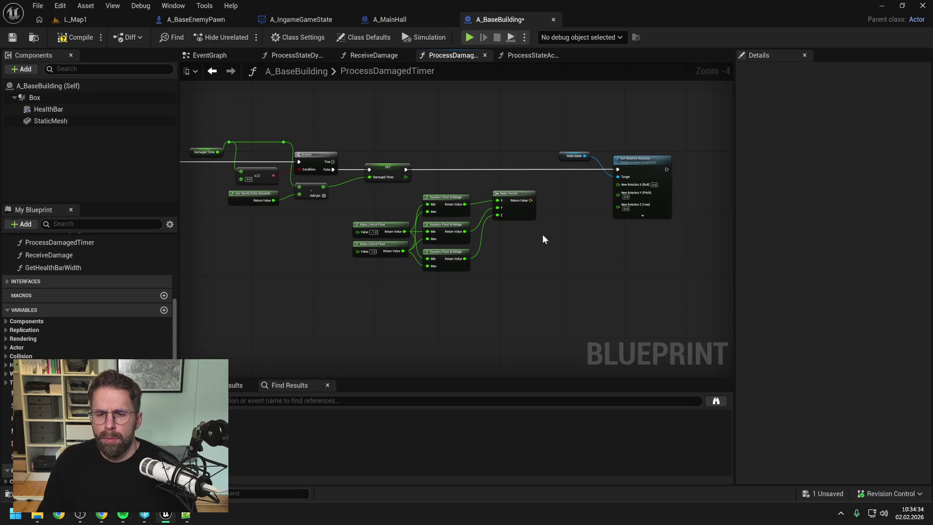
- Wire the three random floats into Roll, Pitch and Yaw, then return to L_Map1
drag(464, 204, 618, 183)
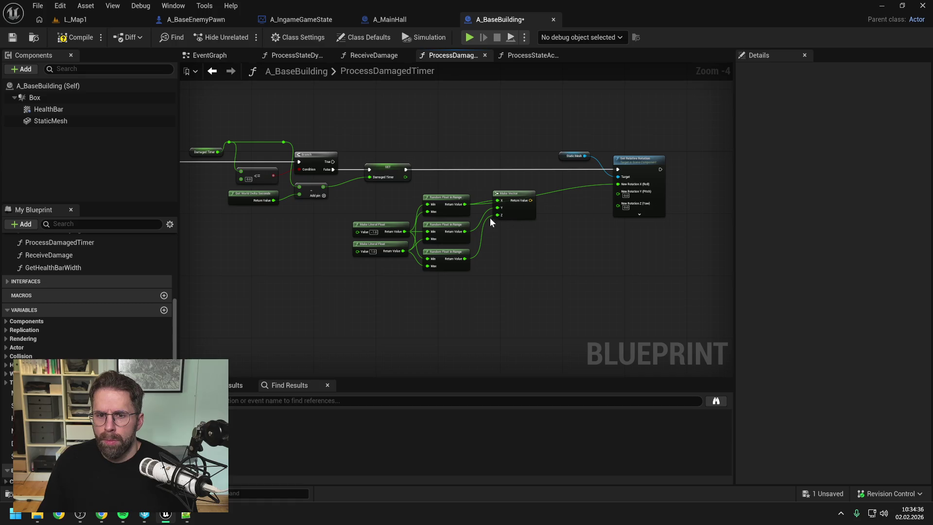
drag(465, 232, 623, 196)
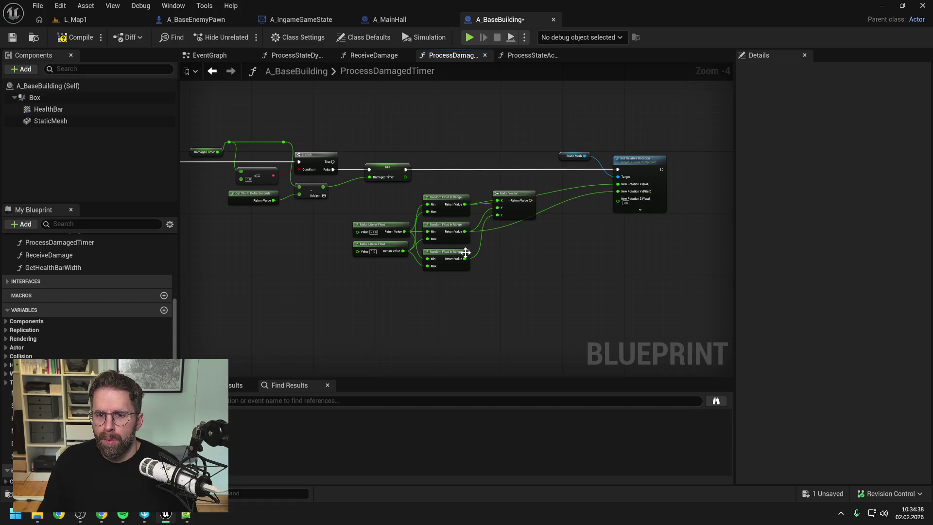
drag(464, 258, 618, 199)
mouse_move(529, 119)
mouse_down()
mouse_move(645, 225)
mouse_move(548, 225)
mouse_up()
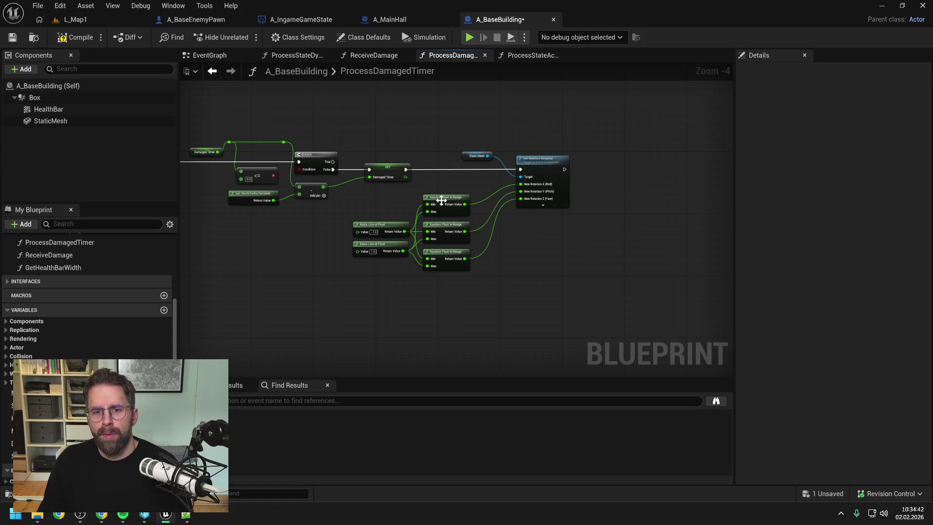
click(100, 18)
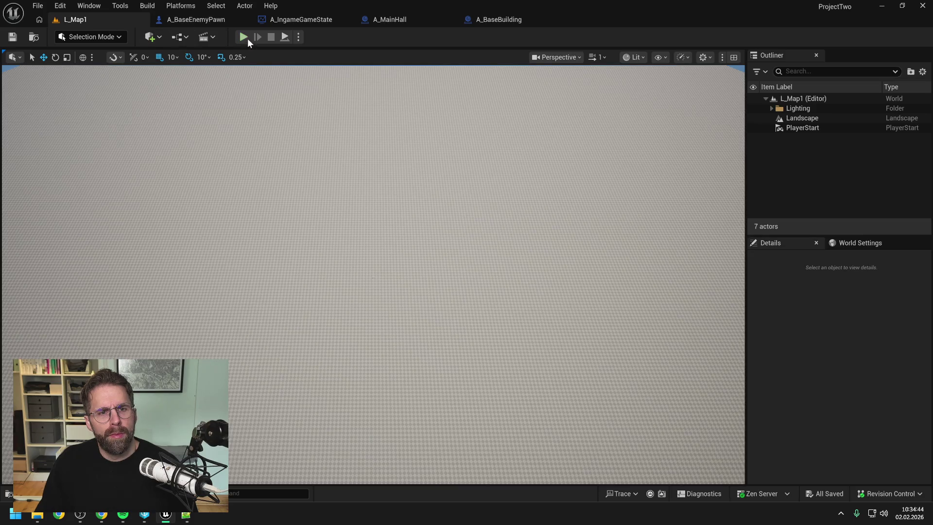
key(alt+p)
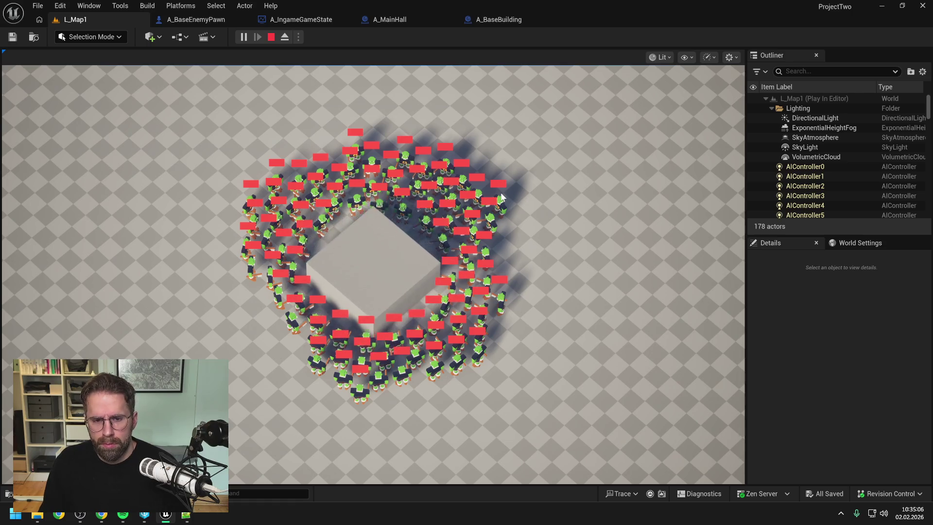
key(Escape)
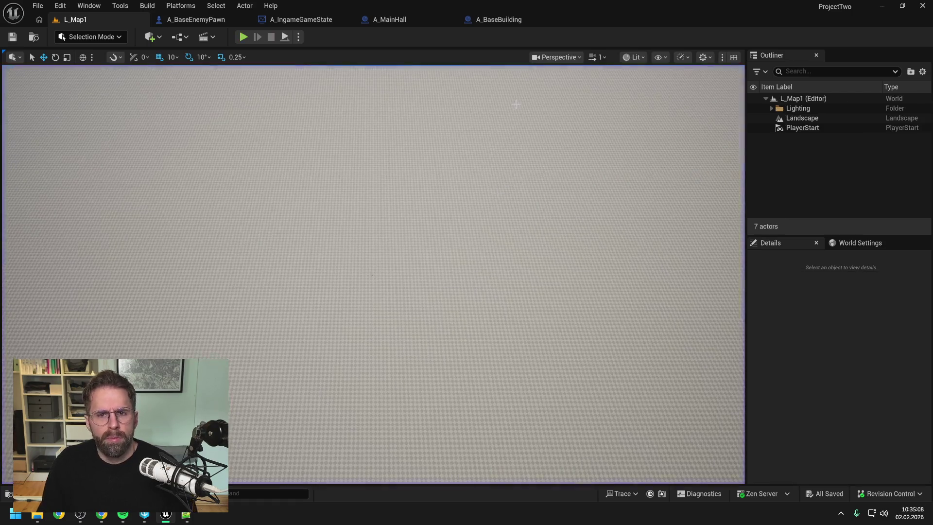
- Compile A_BaseBuilding and set ReceiveDamage's SET Damaged Timer to 0.15 instead of 0.3
click(498, 21)
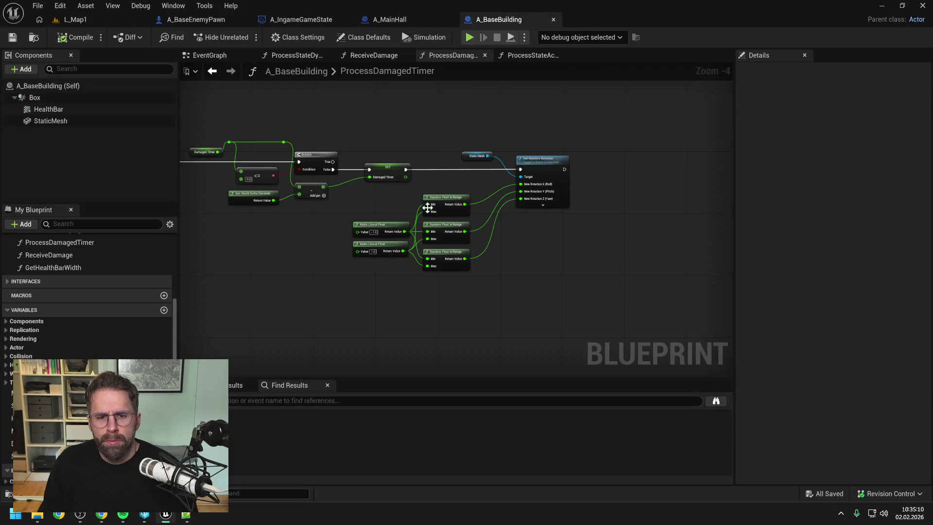
scroll(375, 236, up, 4)
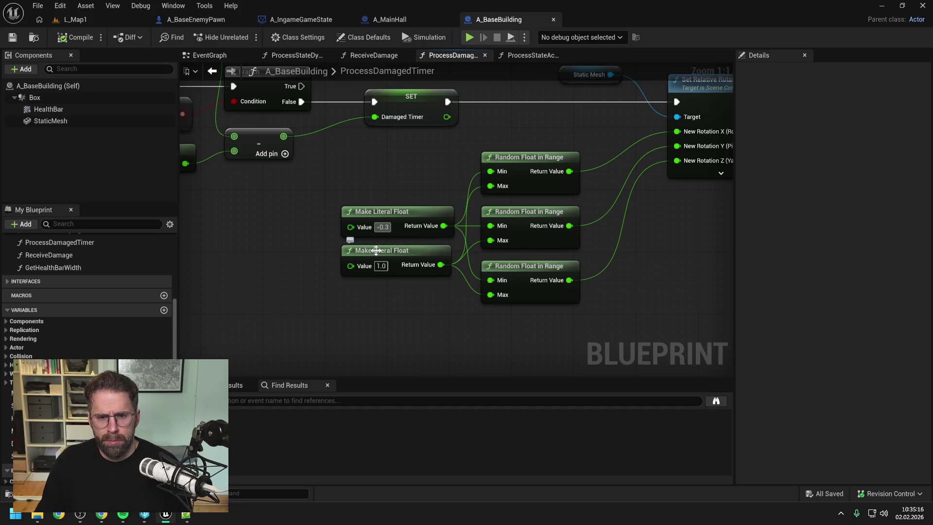
text(0.3)
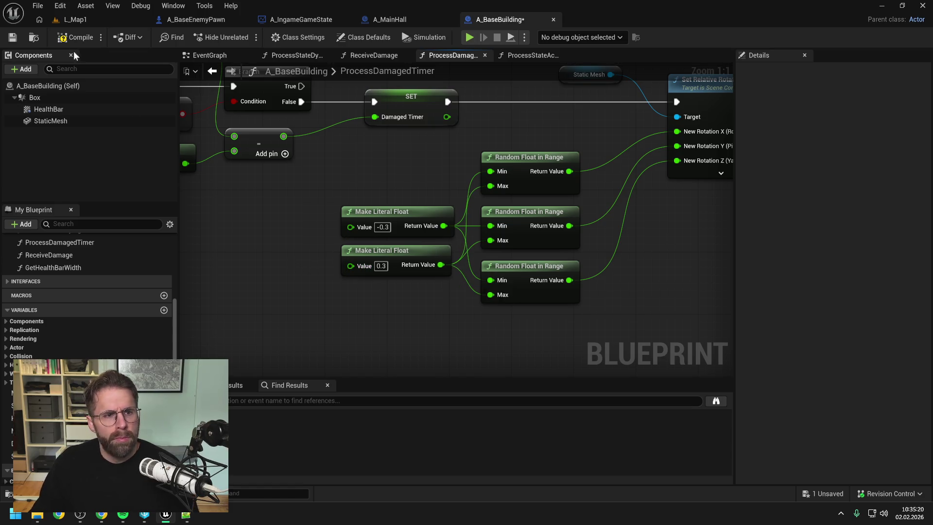
click(75, 37)
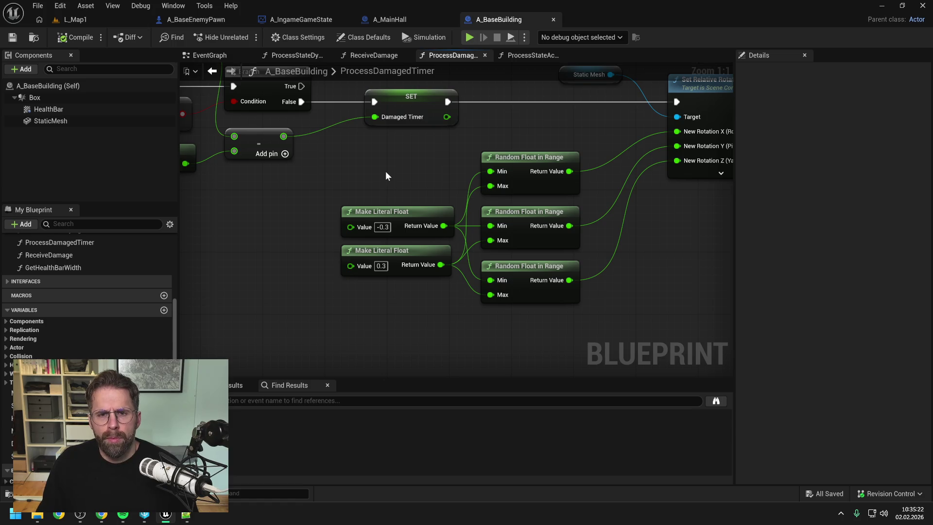
scroll(386, 172, down, 2)
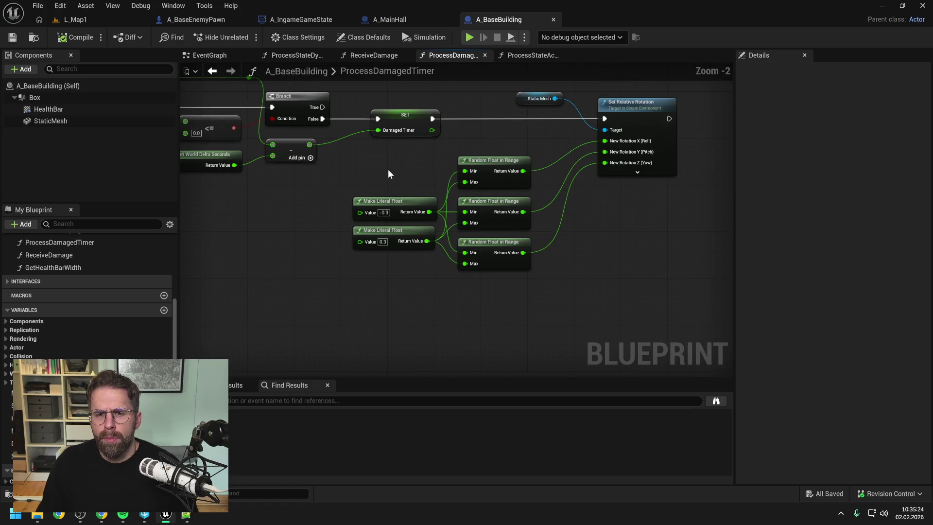
click(373, 57)
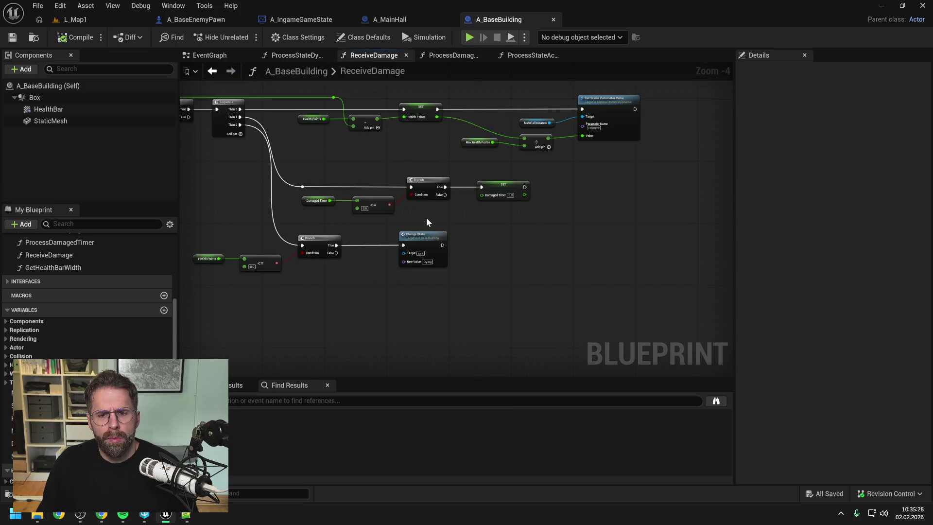
scroll(510, 197, up, 1)
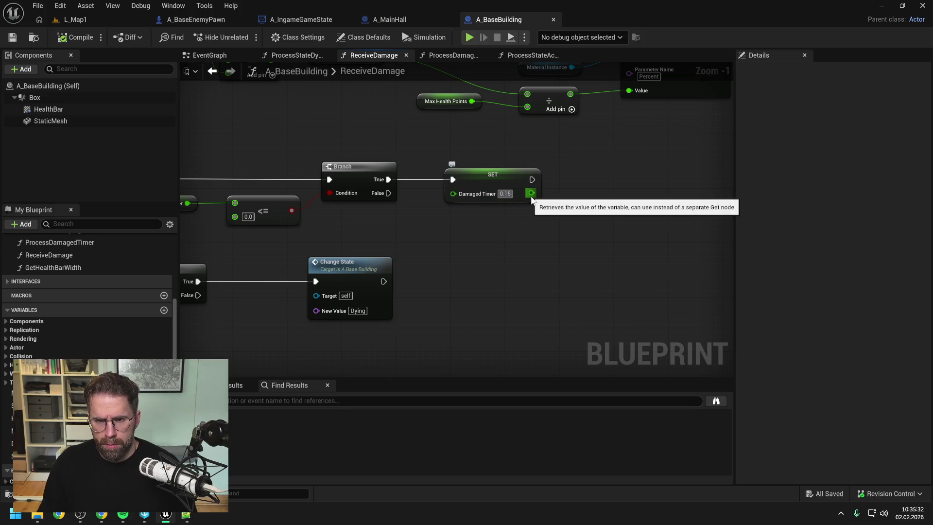
key(Return)
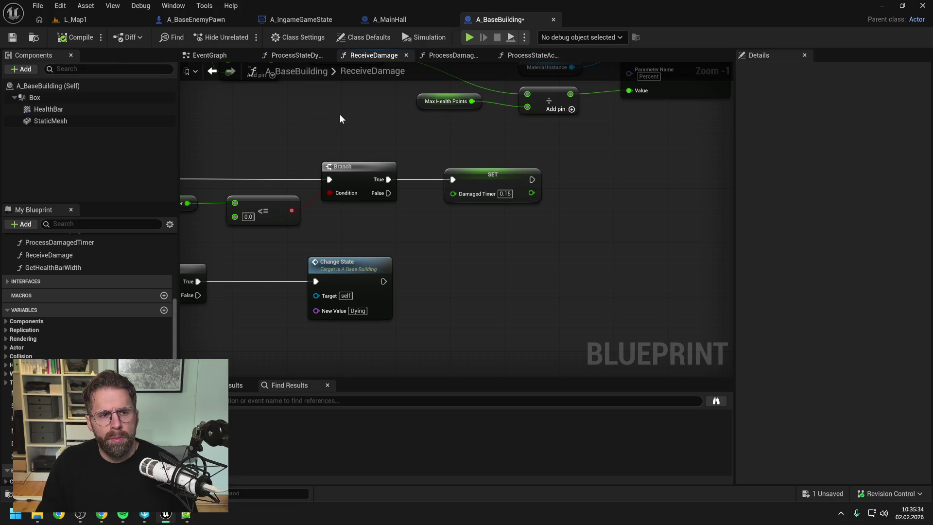
scroll(339, 119, down, 2)
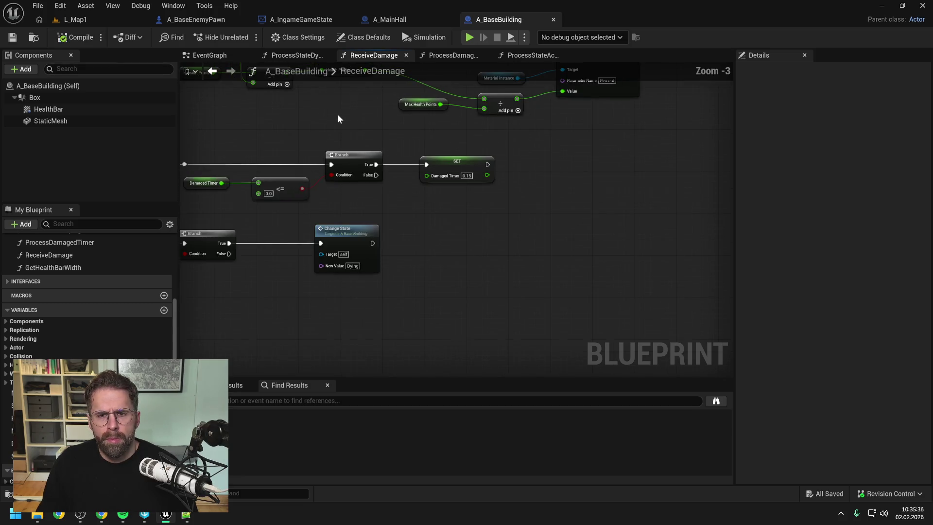
- Play-test L_Map1 and zoom in to watch the enemies ring the building
click(71, 20)
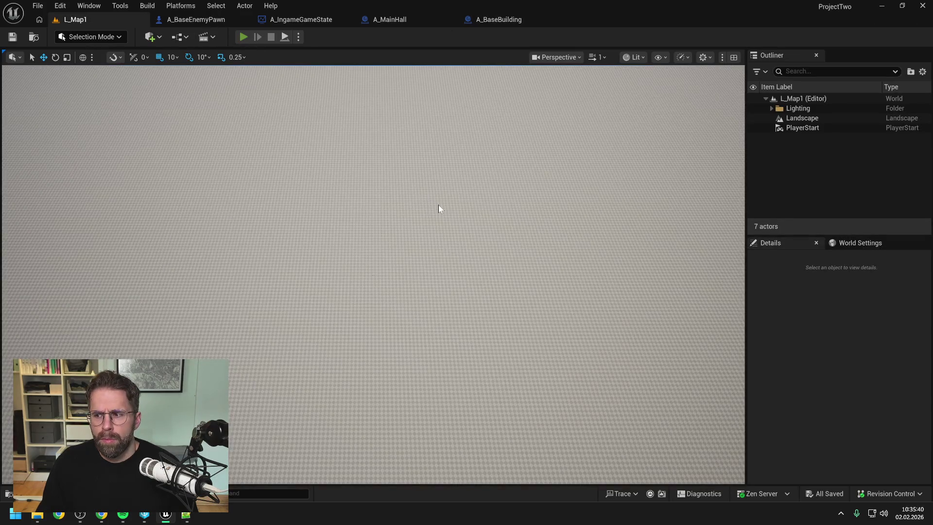
key(alt+p)
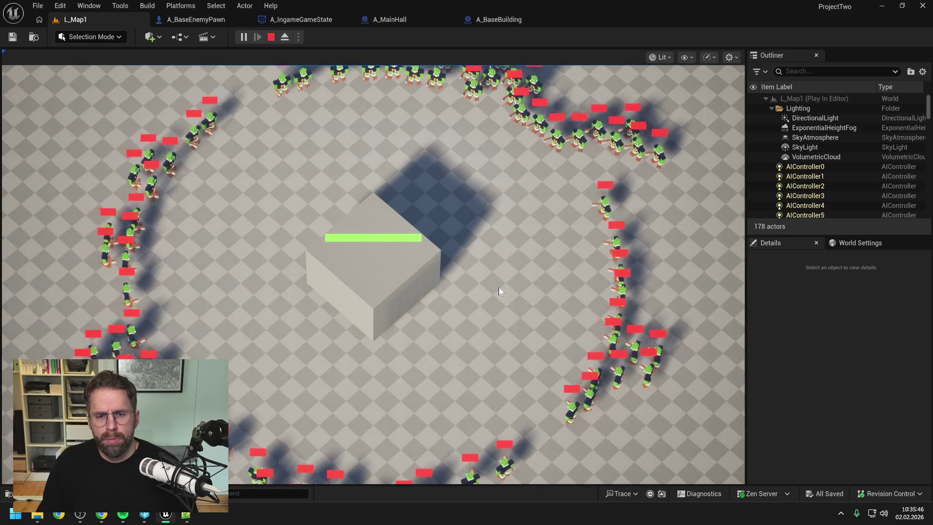
scroll(482, 316, up, 2)
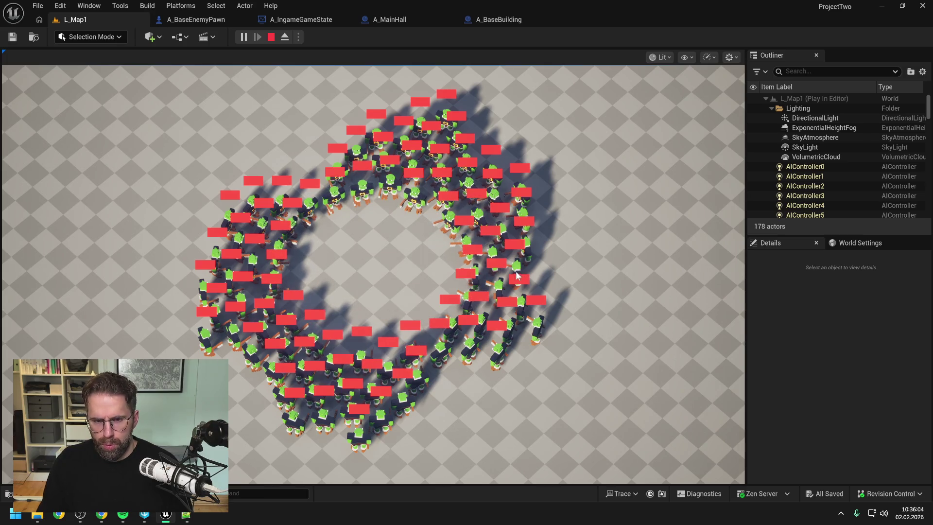
- Stop the play-test and bring up the A_MainHall and A_IngameGameState Blueprints
key(Escape)
click(382, 20)
click(304, 20)
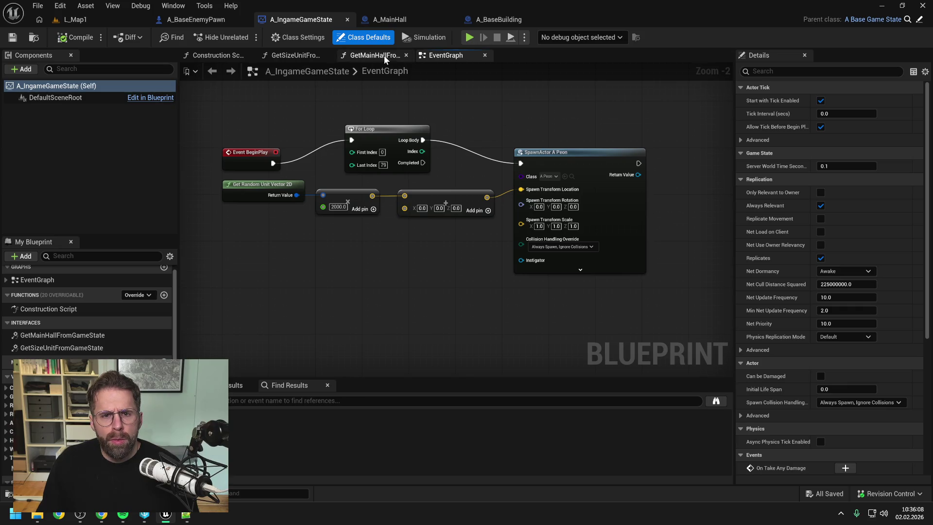
- Browse A_IngameGameState's functions and construction script, then the A_MainHall and A_BaseEnemyPawn Blueprints
click(383, 57)
click(279, 56)
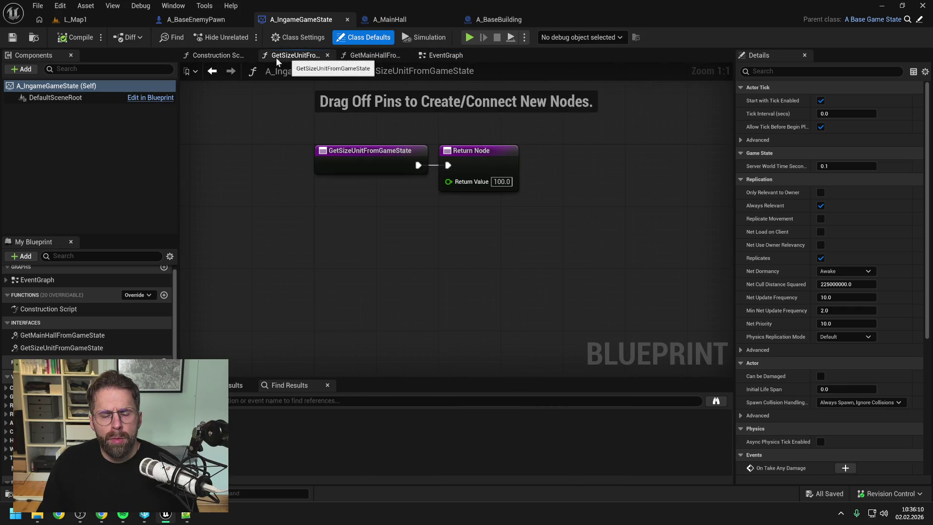
click(217, 56)
click(391, 19)
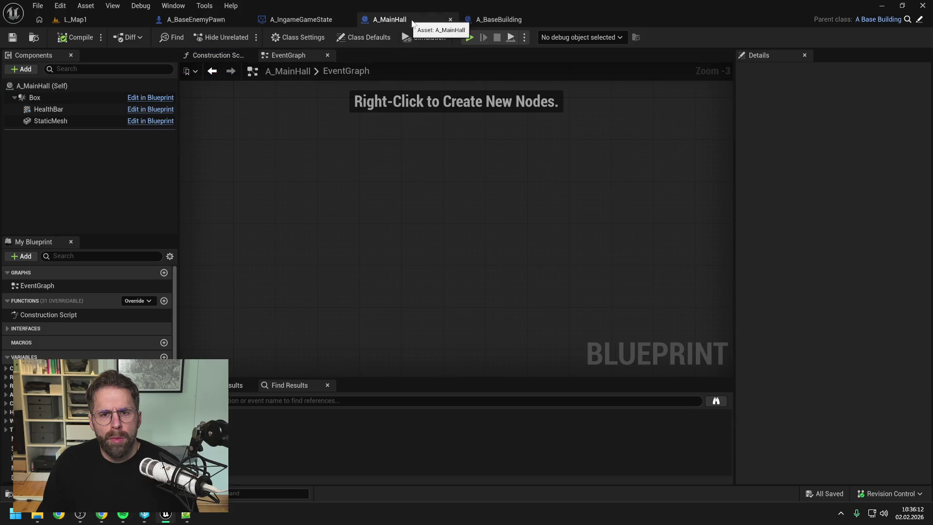
click(205, 22)
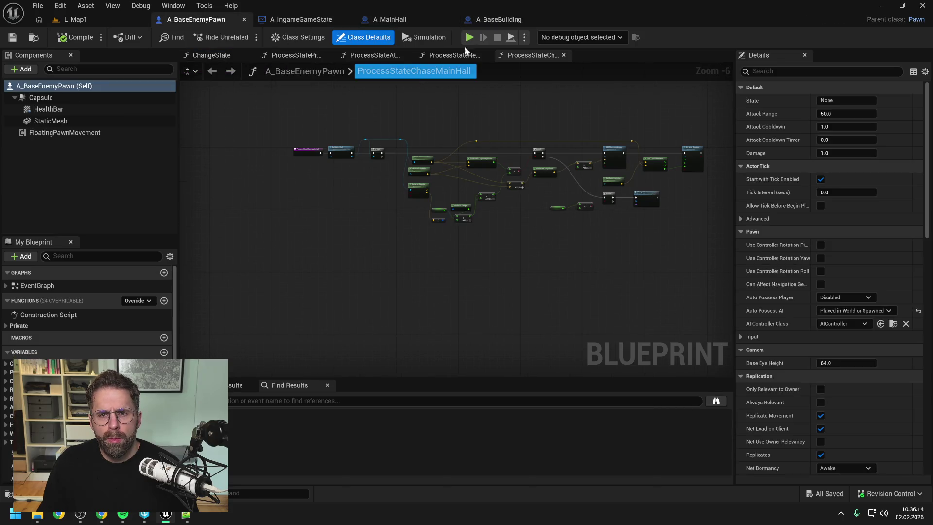
- Back in A_BaseBuilding, review the ReceiveDamage nodes and go to ProcessDamagedTimer
click(508, 20)
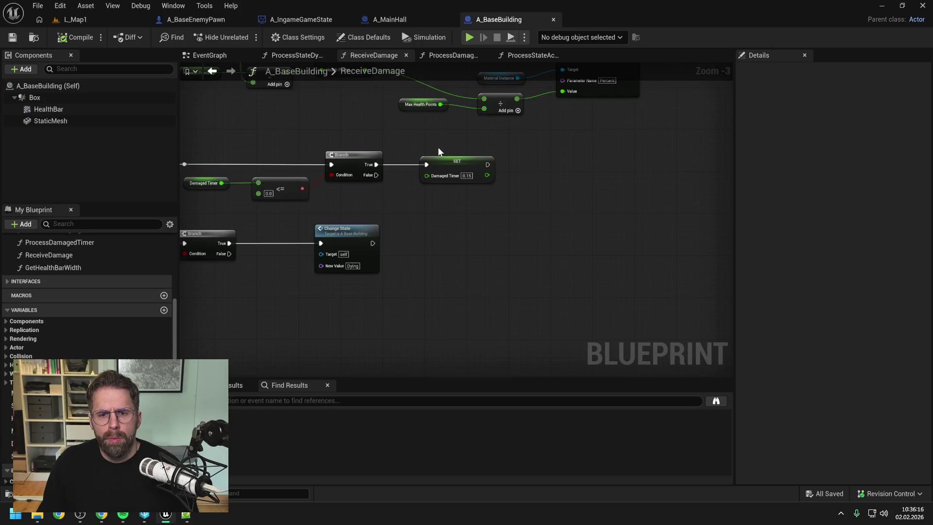
scroll(439, 147, down, 1)
scroll(380, 156, up, 1)
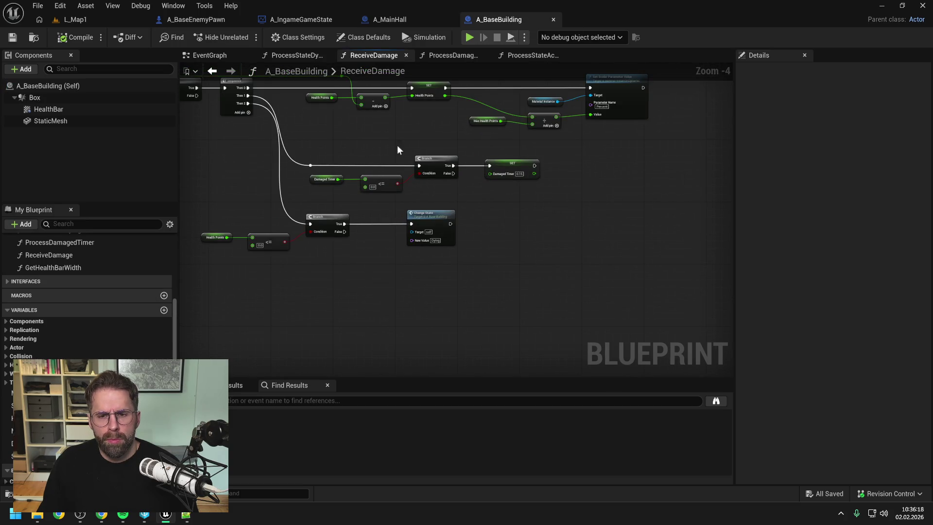
drag(397, 145, 414, 181)
click(455, 57)
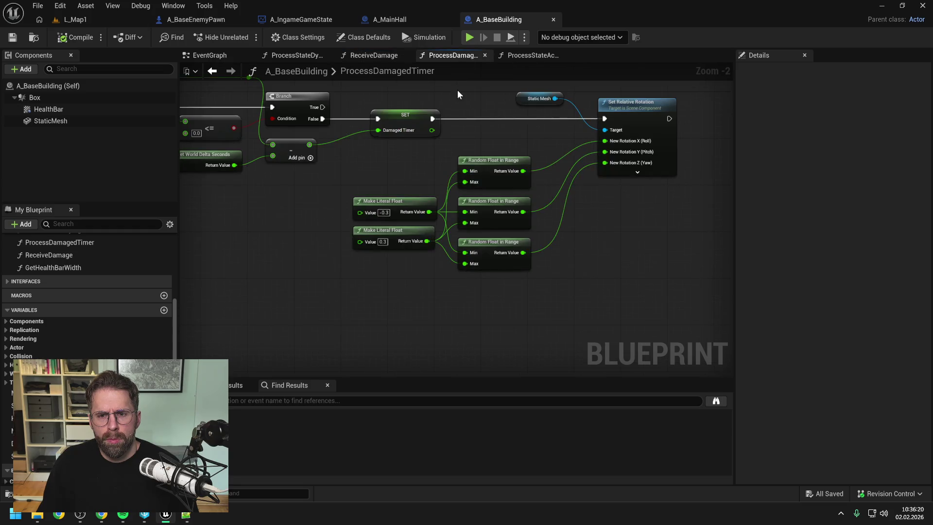
- Copy the random rotation nodes and add a Sequence after ProcessStateDying's entry
scroll(462, 97, up, 1)
drag(469, 95, 607, 226)
drag(442, 269, 362, 187)
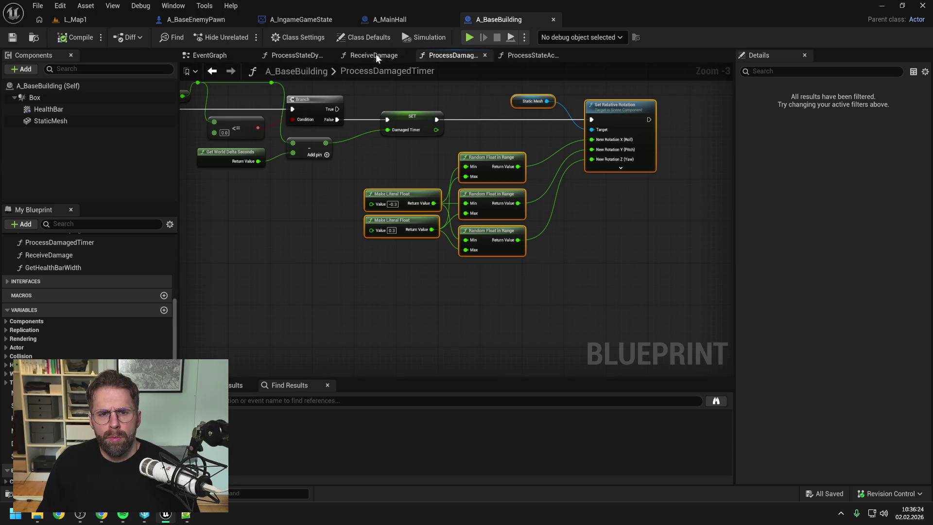
click(309, 56)
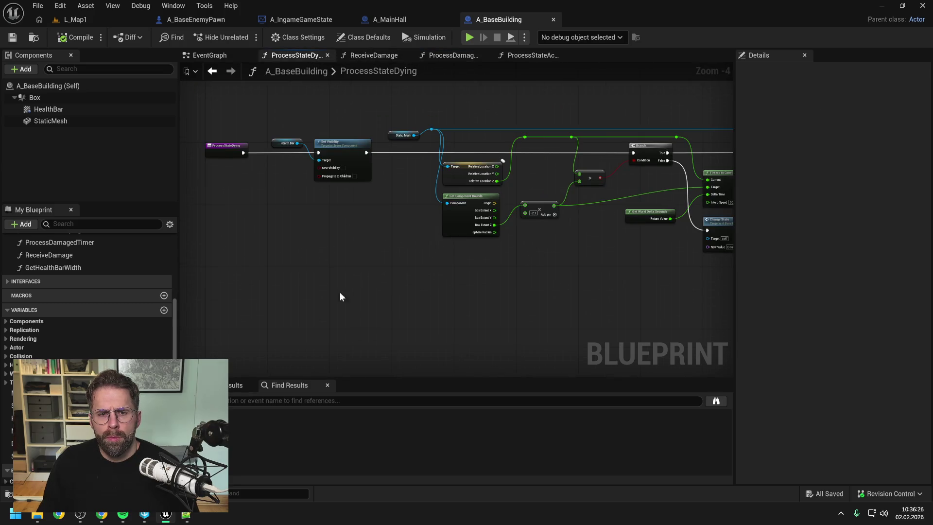
right_click(277, 291)
text(sequenc)
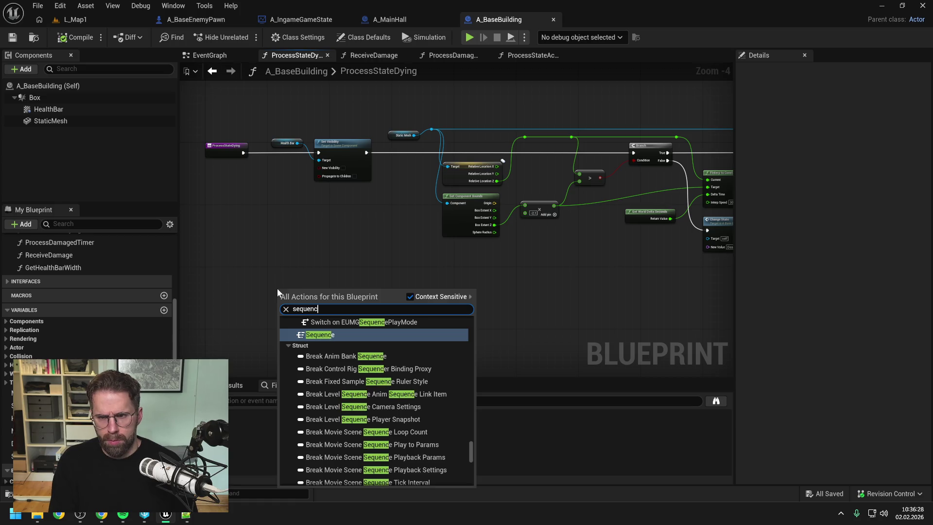
key(Return)
mouse_move(243, 153)
mouse_down()
mouse_move(279, 296)
mouse_move(316, 153)
mouse_move(233, 160)
mouse_up()
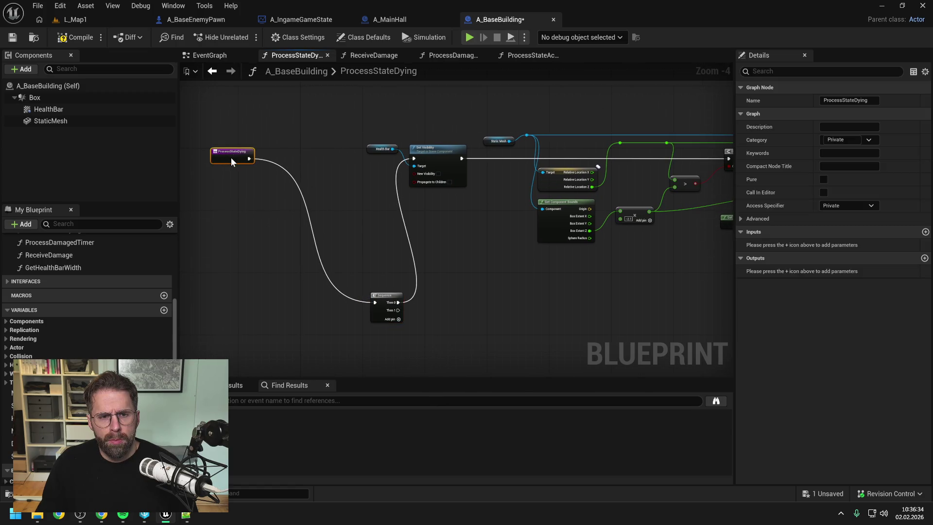
drag(391, 298, 310, 157)
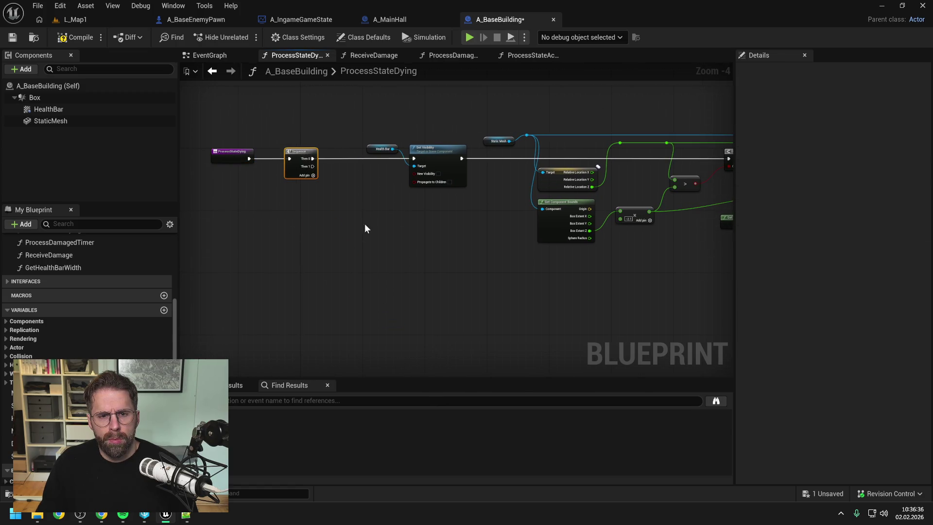
- Paste the rotation nodes, wire Sequence Then 1 to Set Relative Rotation, compile, and play-test L_Map1
key(ctrl+v)
mouse_move(534, 255)
mouse_down()
mouse_move(431, 257)
mouse_move(434, 220)
mouse_up()
mouse_move(312, 166)
mouse_down()
mouse_move(388, 216)
mouse_move(417, 220)
mouse_up()
click(75, 37)
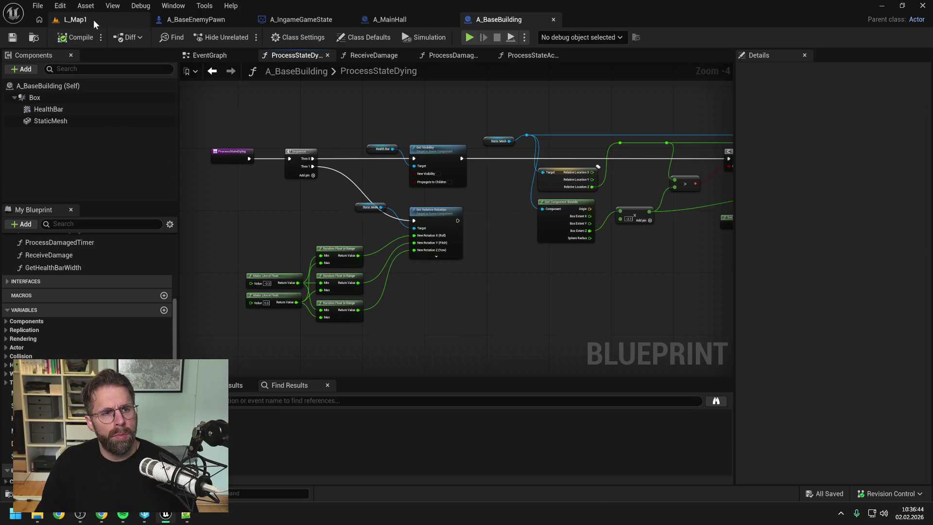
click(94, 19)
key(alt+p)
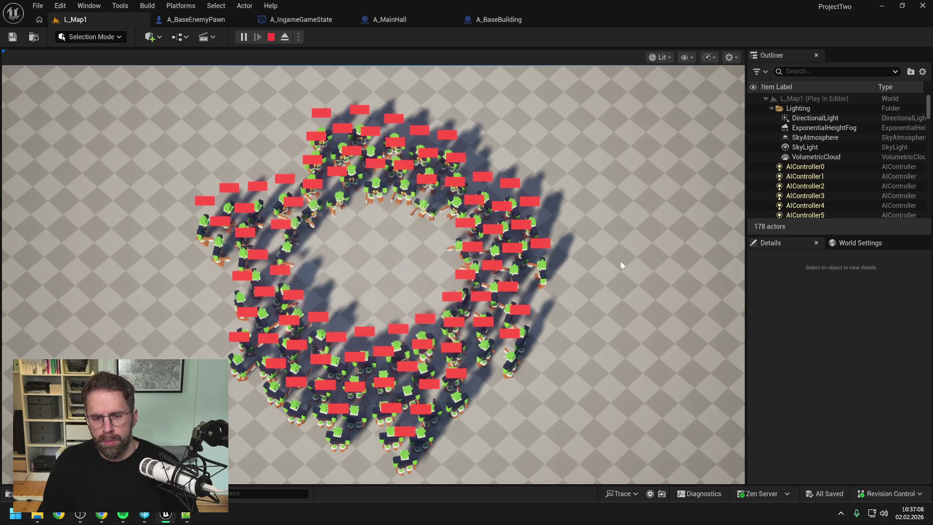
- Return to the A_BaseBuilding Blueprint's ProcessStateDying graph
click(503, 19)
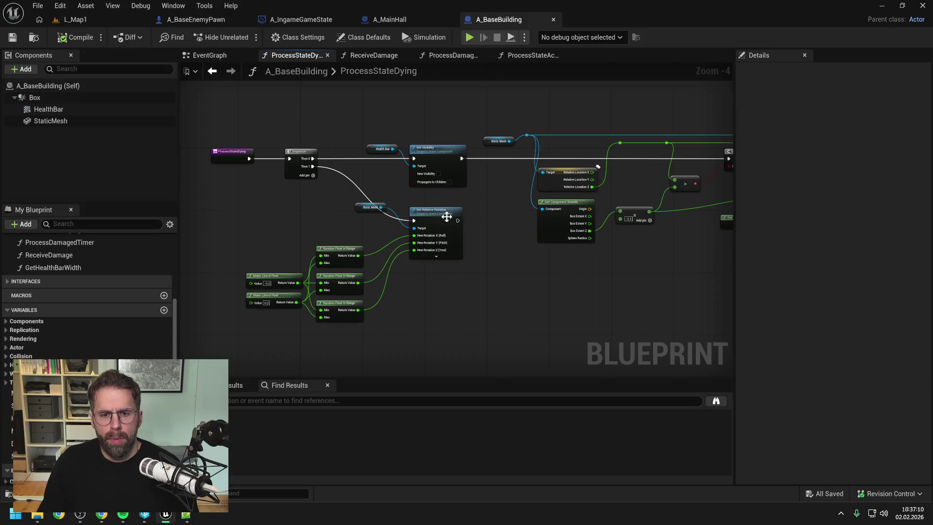
- Delete the Sequence and rotation nodes, rewire ProcessStateDying to Set Visibility, then compile and save
drag(247, 212, 433, 330)
key(Delete)
click(301, 154)
key(Delete)
drag(250, 158, 410, 158)
click(253, 157)
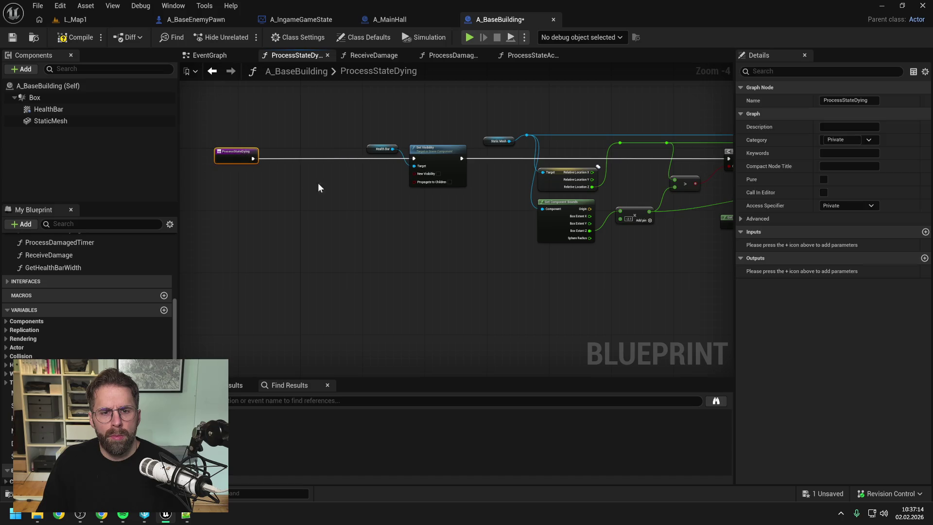
drag(301, 154, 318, 155)
click(223, 148)
click(72, 37)
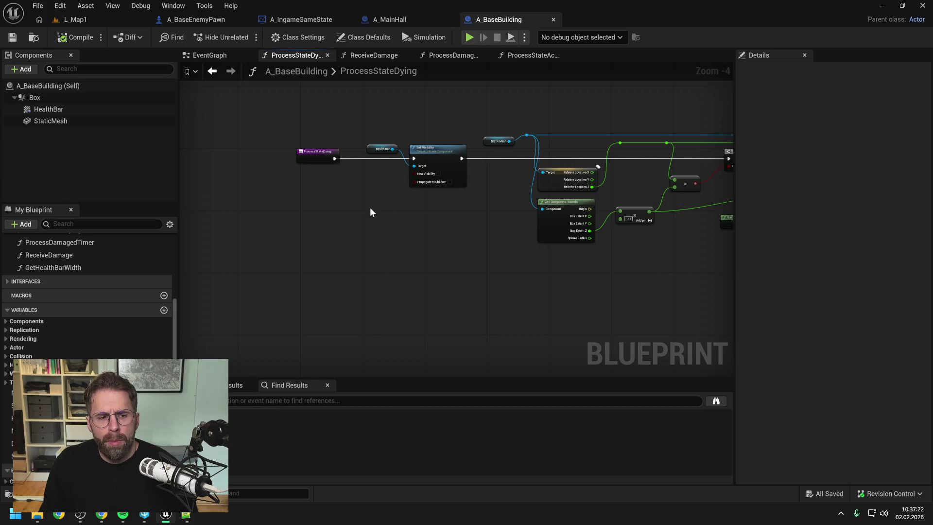
- Expand a collapsed members category and open the Content Drawer filtered for 'building'
scroll(95, 318, up, 5)
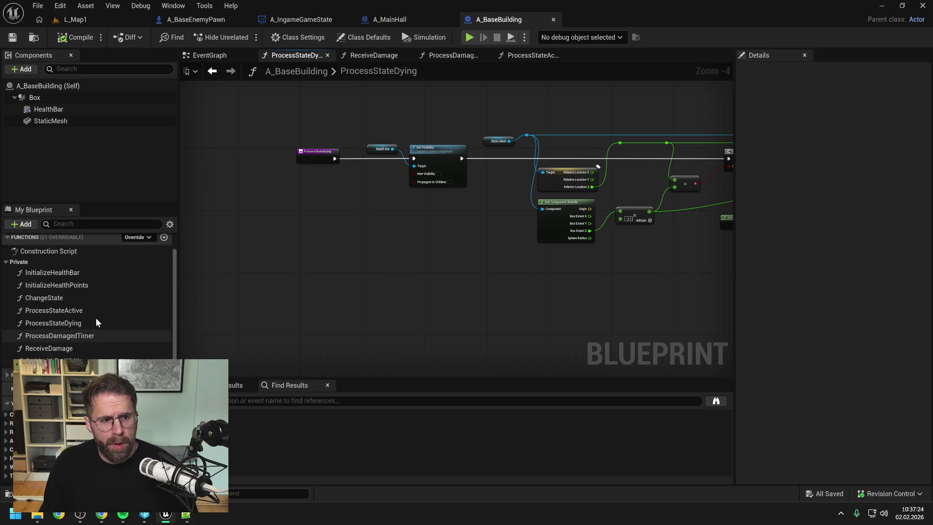
click(7, 390)
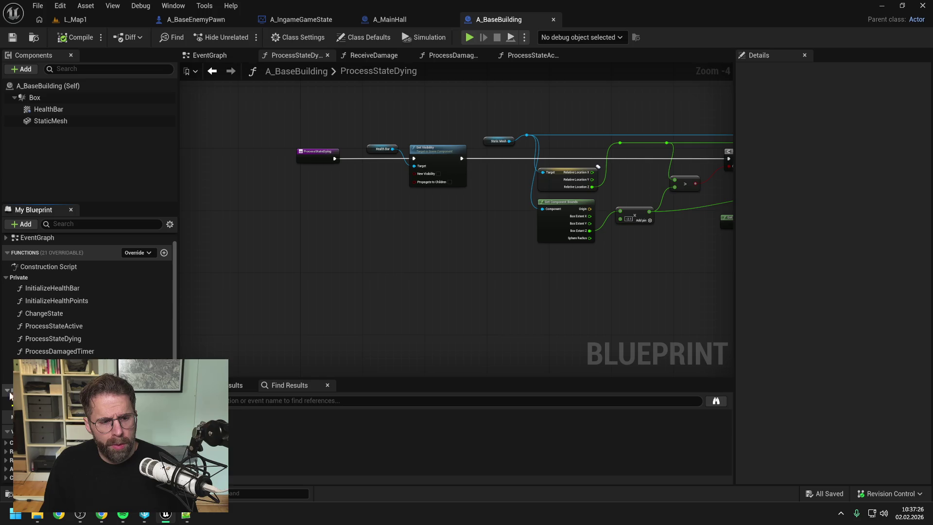
click(318, 275)
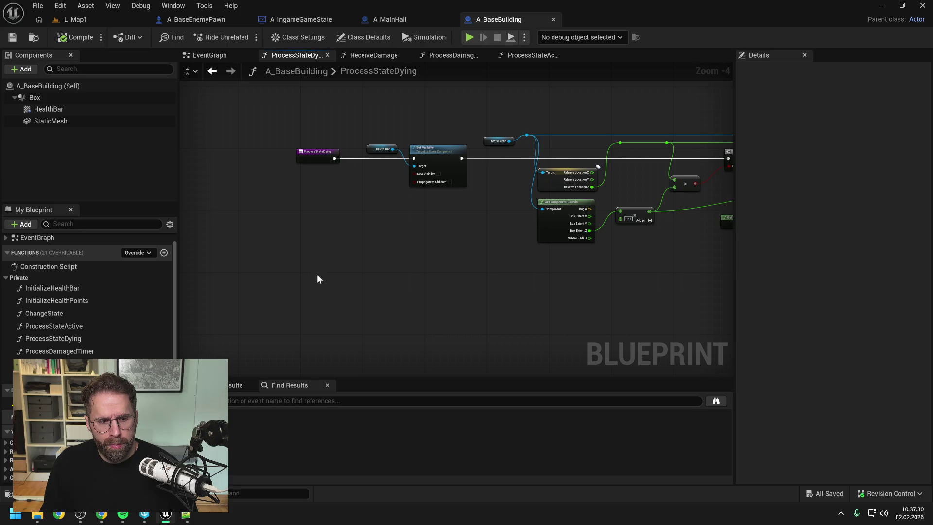
key(ctrl+space)
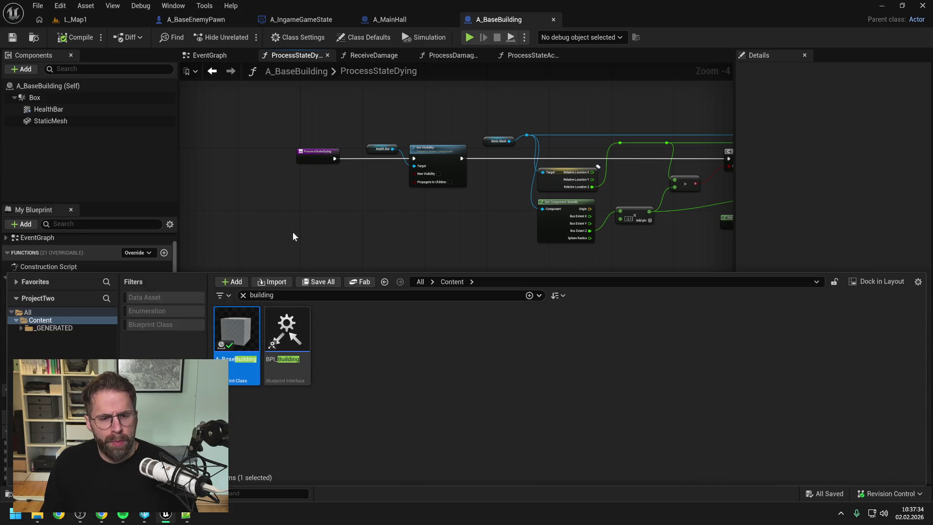
- Open the BPI_Building interface and add a new function to it
click(293, 334)
double_click(292, 334)
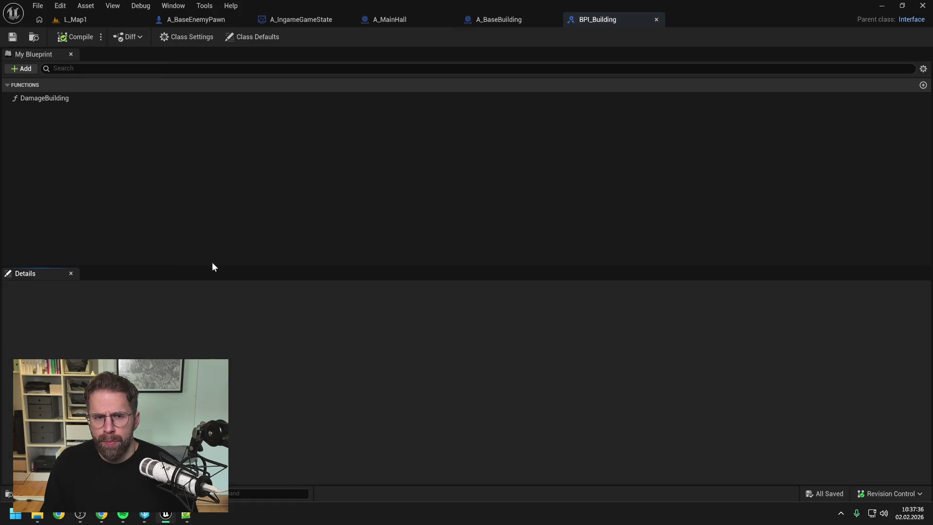
click(54, 98)
click(110, 149)
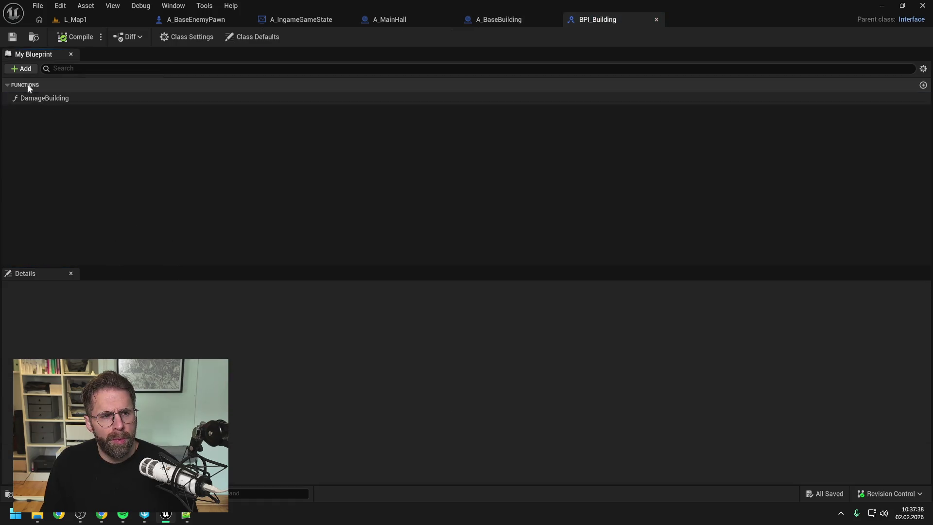
click(22, 68)
click(53, 113)
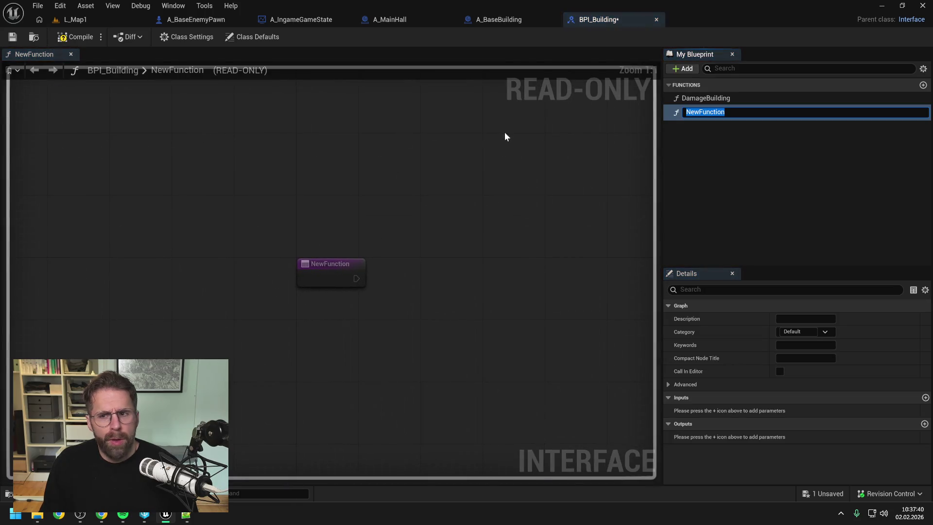
- Name the function IsBuildingTargetable, then compile and save the interface, checking it out
text(Is)
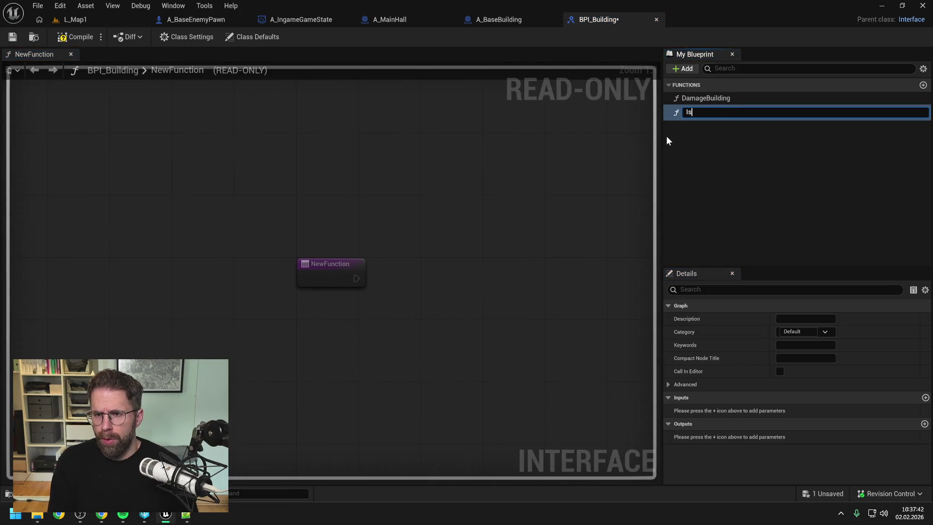
text(Targetable)
key(Return)
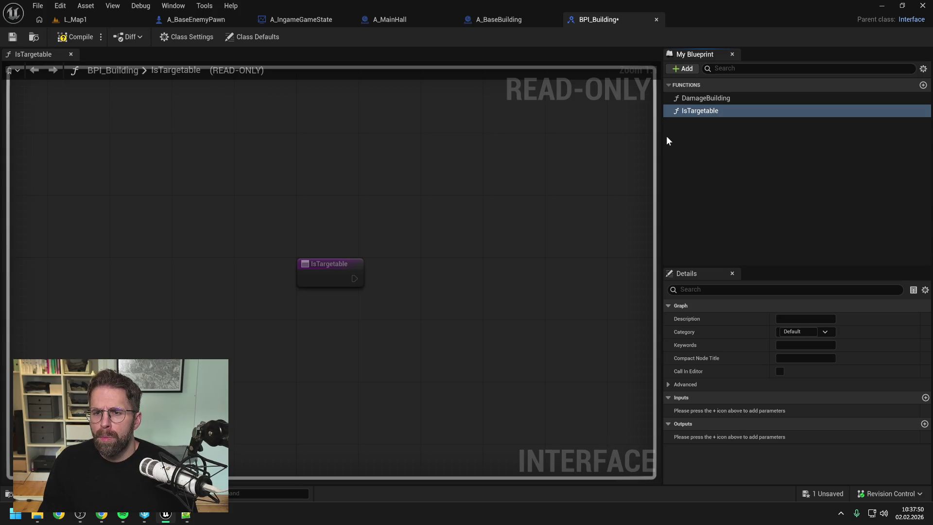
click(694, 113)
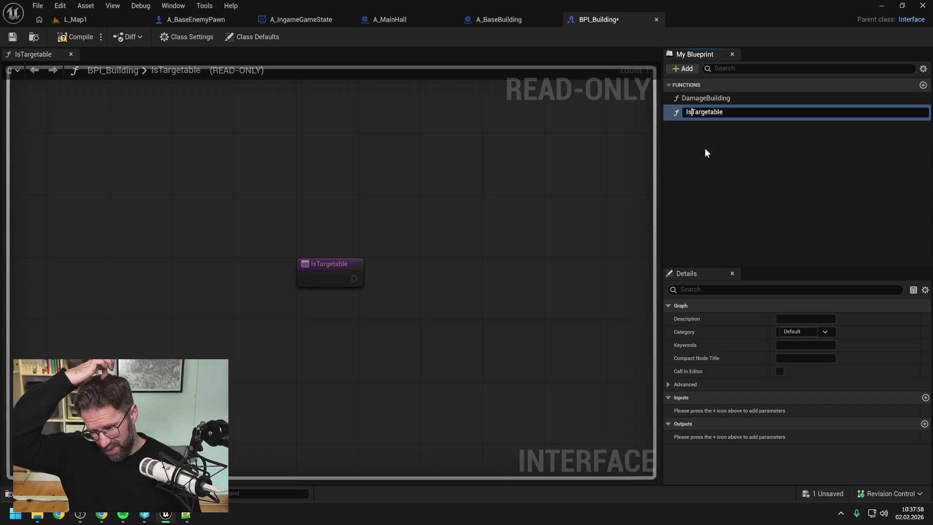
key(Home)
key(Right)
key(Right)
text(Building)
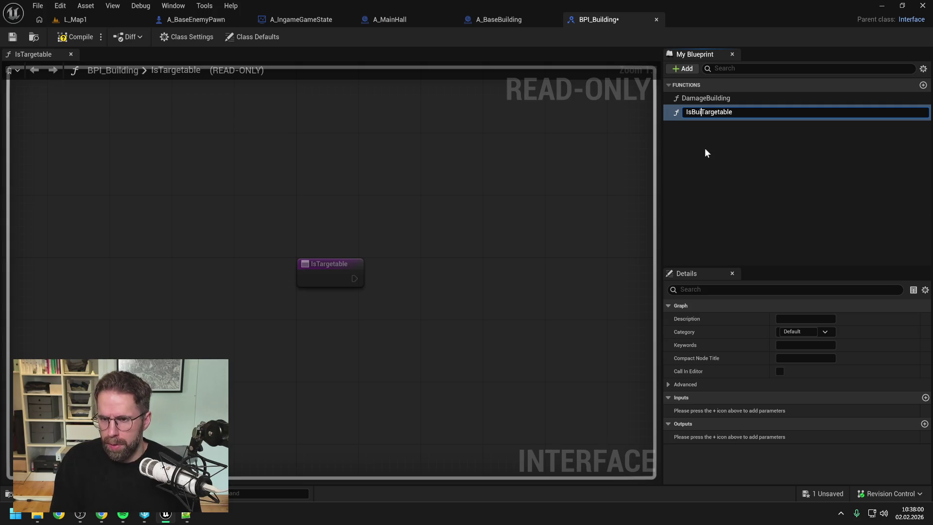
key(Return)
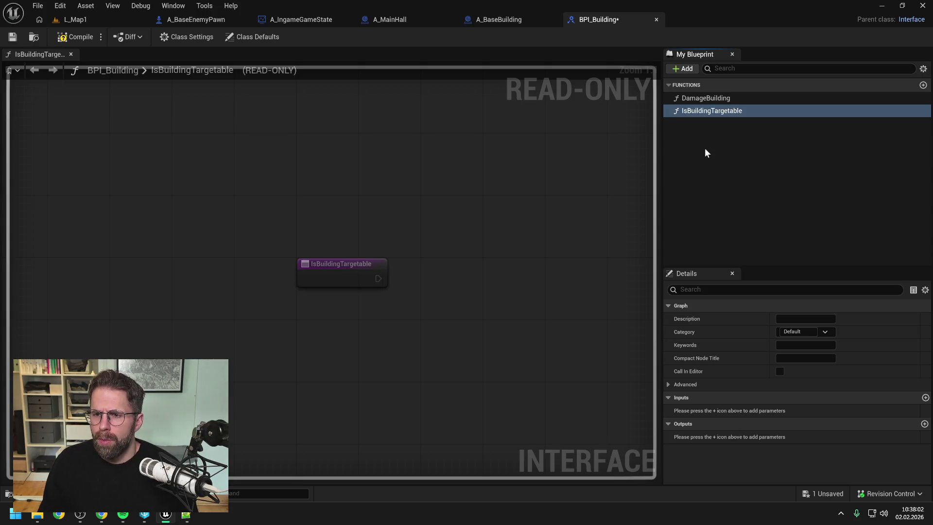
click(83, 44)
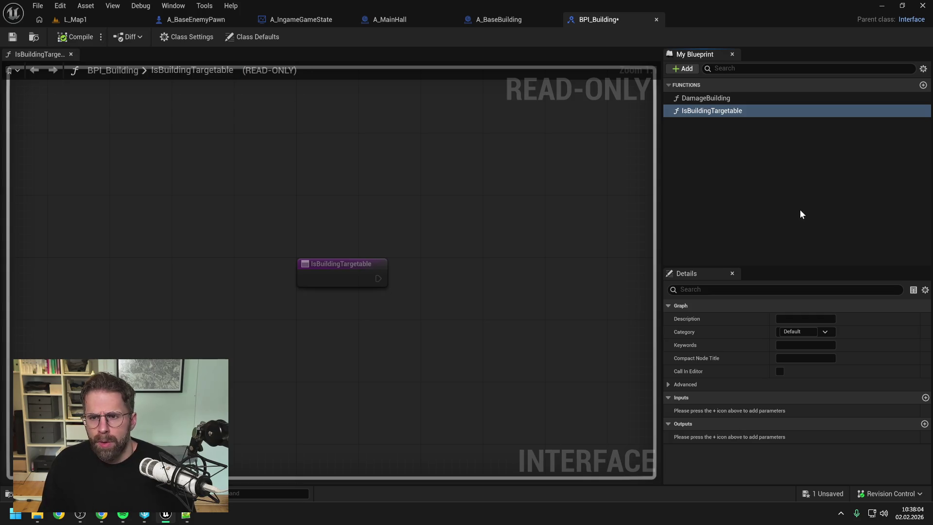
key(ctrl+s)
click(488, 365)
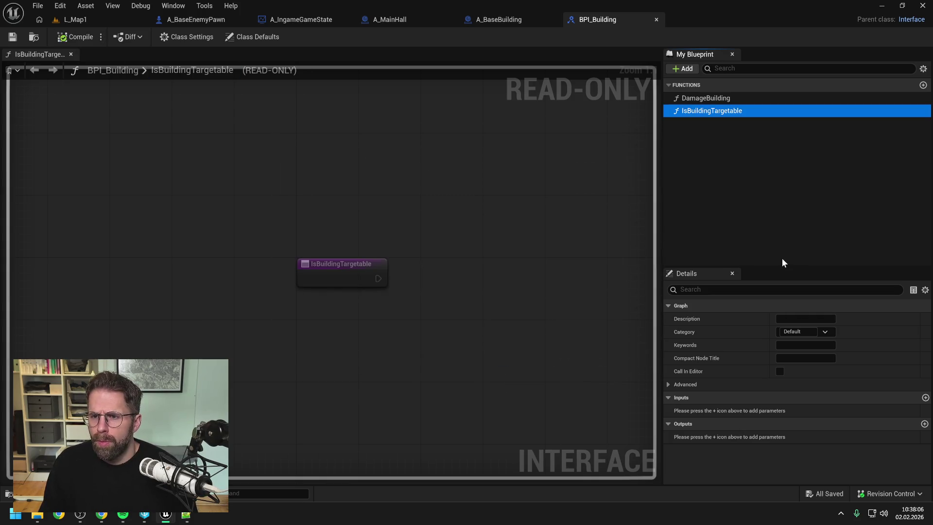
- Add a Boolean output named ReturnValue, compile, save all, and go back to A_BaseBuilding
click(924, 424)
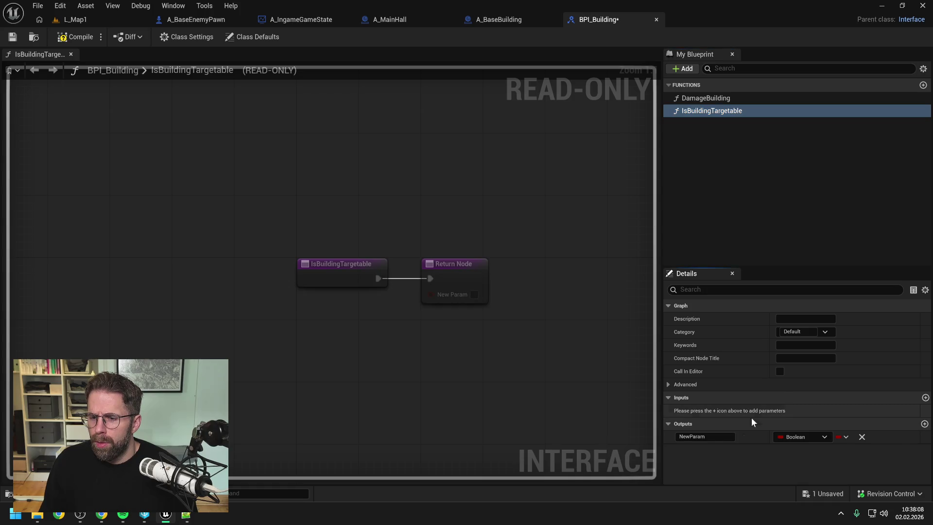
text(ReturnValue)
key(Return)
key(ctrl+s)
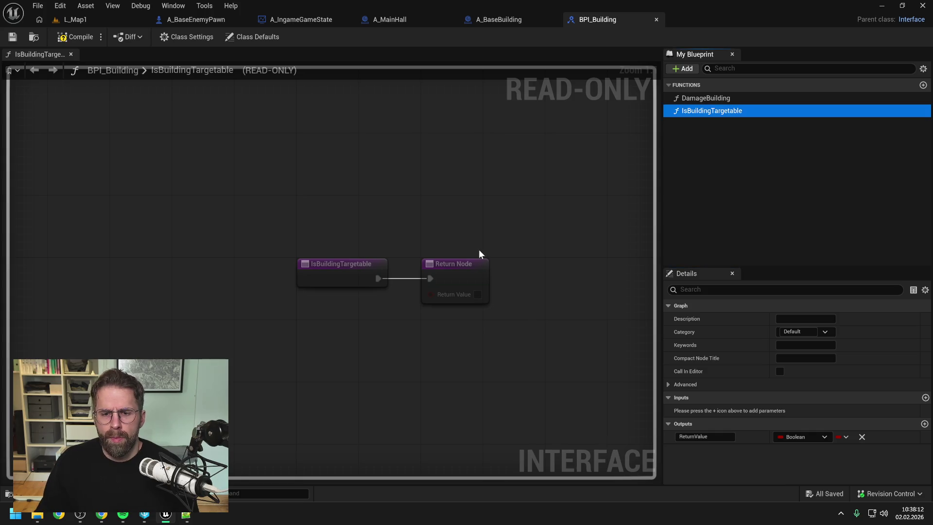
click(75, 37)
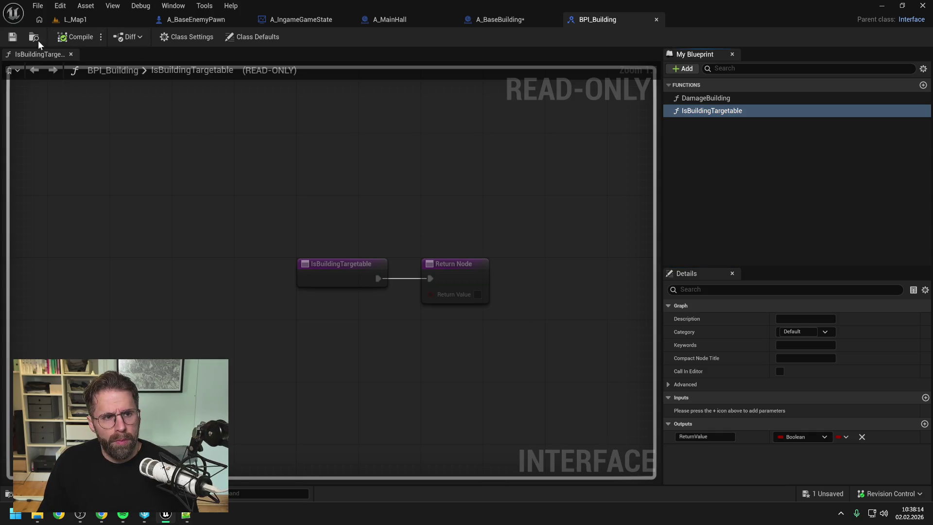
click(13, 38)
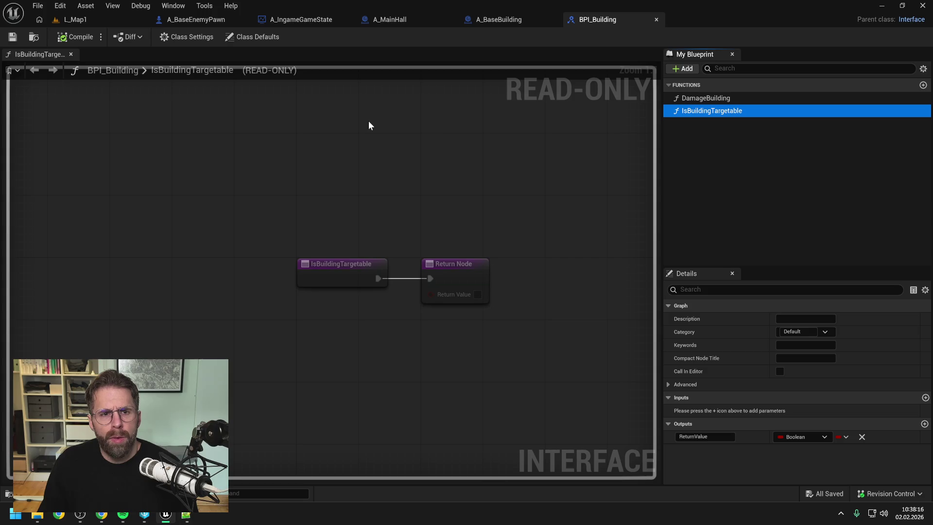
click(511, 22)
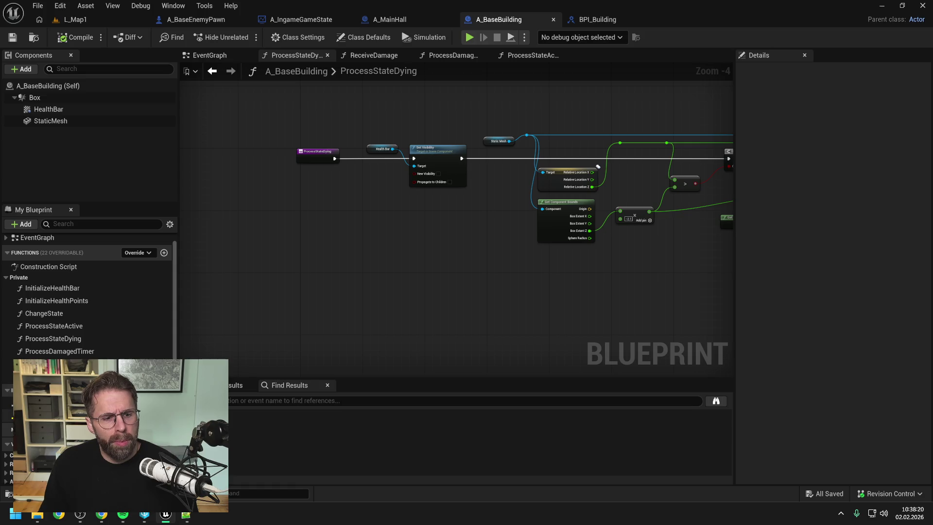
- In IsBuildingTargetable, add a Get State node feeding a new Switch on Name node
double_click(39, 417)
scroll(87, 292, down, 5)
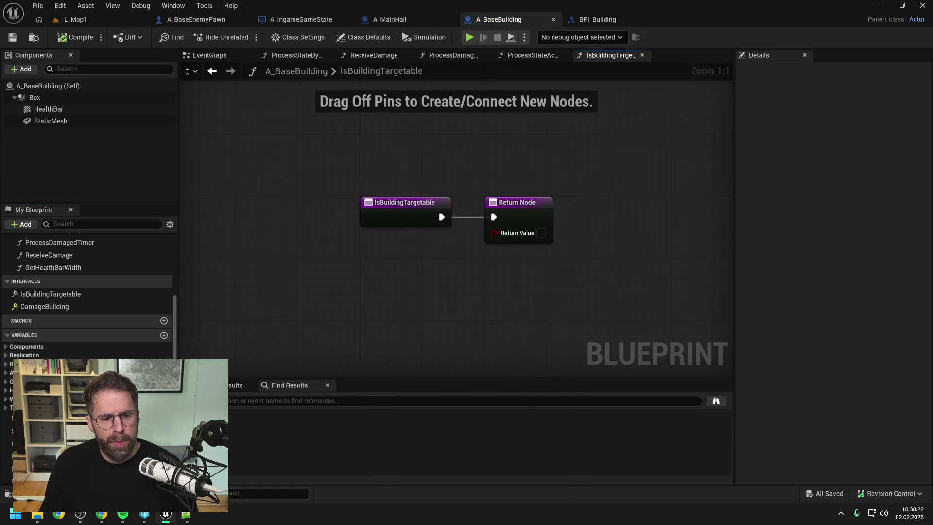
click(29, 423)
mouse_move(29, 423)
mouse_down()
mouse_move(385, 265)
mouse_move(465, 269)
mouse_up()
click(406, 270)
text(switch)
key(Return)
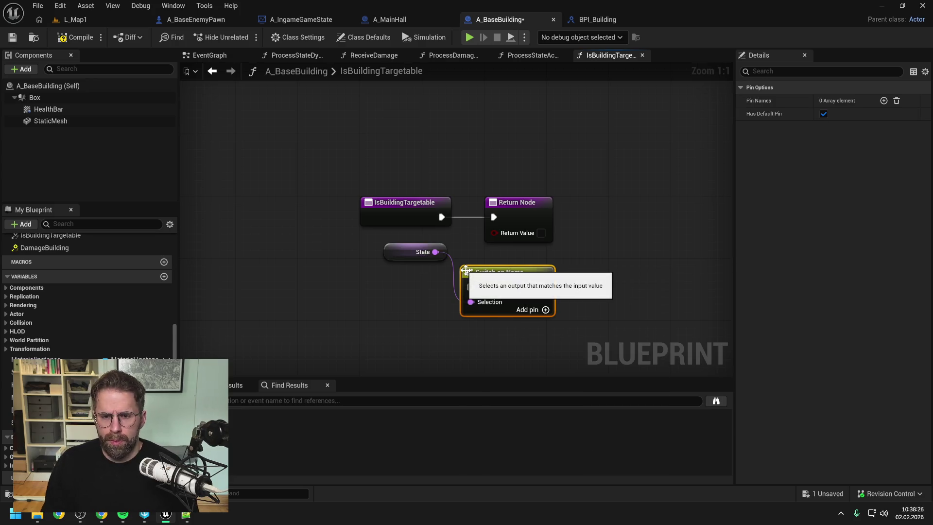
- Place the switch between the function entry and return node, and add an Active case
drag(441, 217, 468, 287)
drag(526, 215, 658, 214)
mouse_move(520, 279)
mouse_down()
mouse_move(543, 202)
mouse_move(544, 217)
mouse_up()
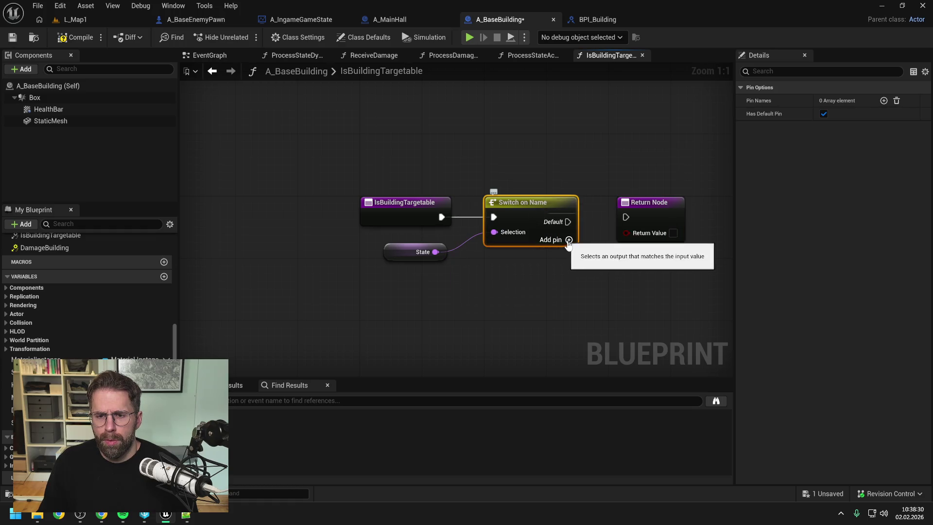
click(569, 239)
click(827, 116)
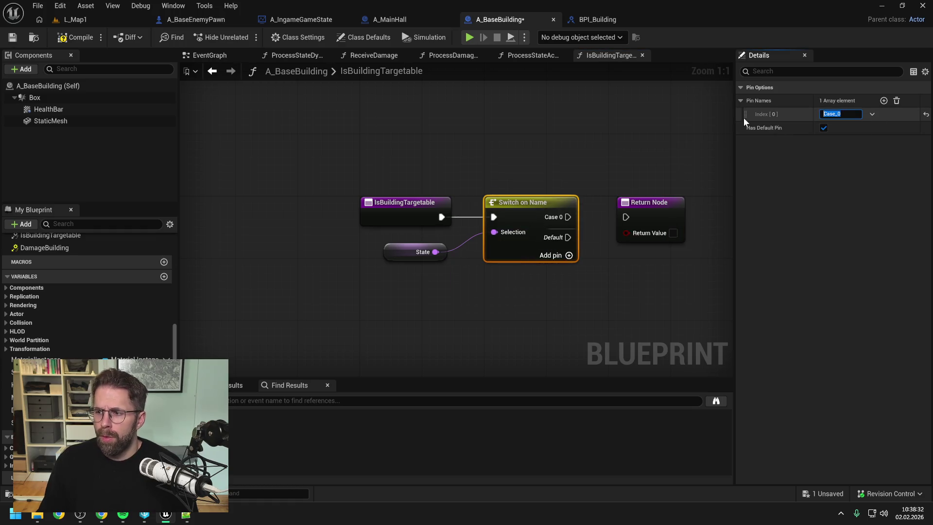
text(Active)
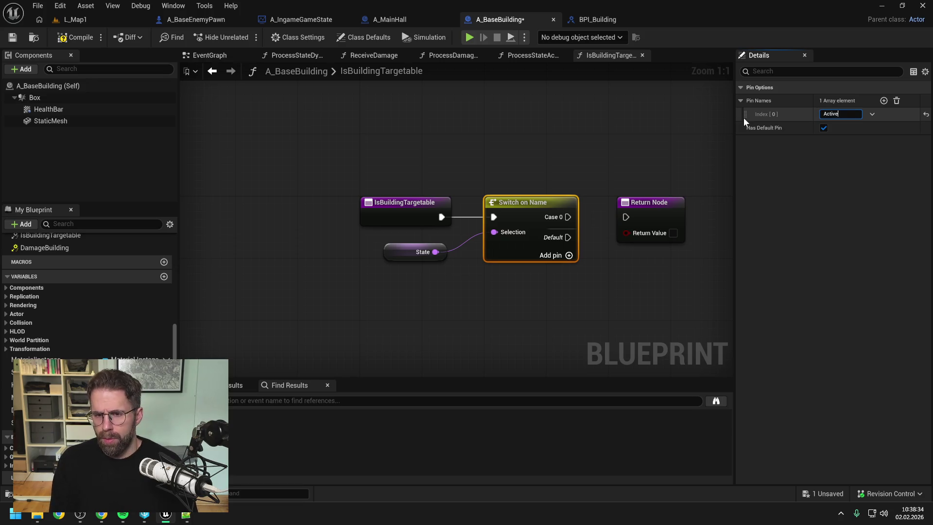
key(Return)
- Route the Active case to the return node with Return Value true, then compile and save
drag(568, 217, 626, 217)
click(673, 233)
click(638, 172)
click(73, 37)
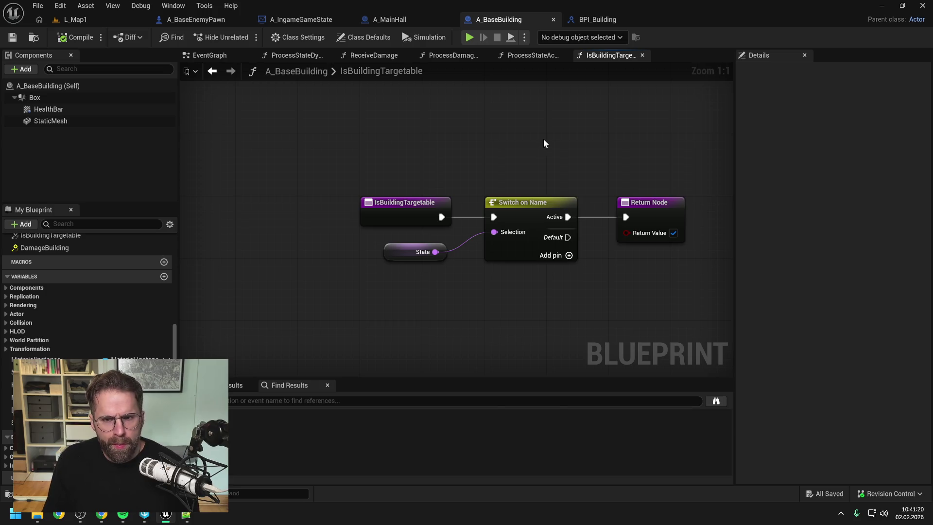
drag(633, 162, 569, 155)
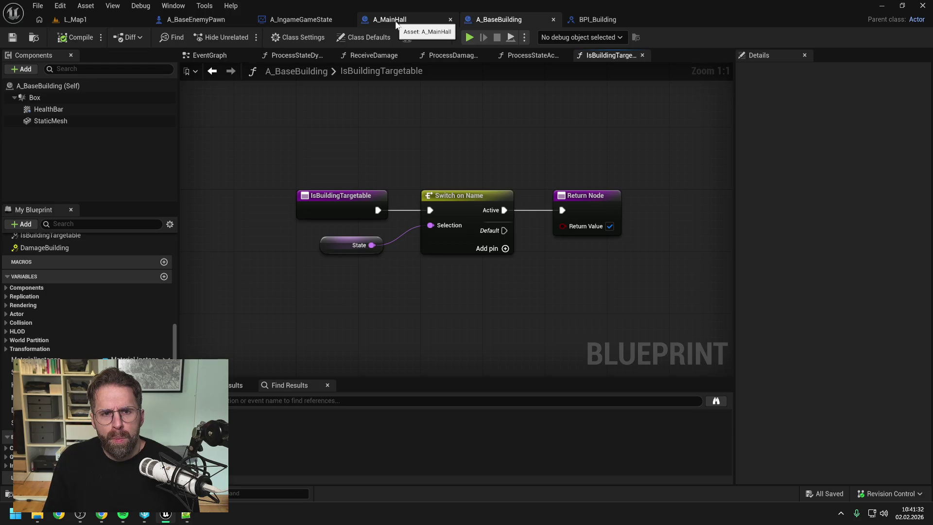
click(229, 22)
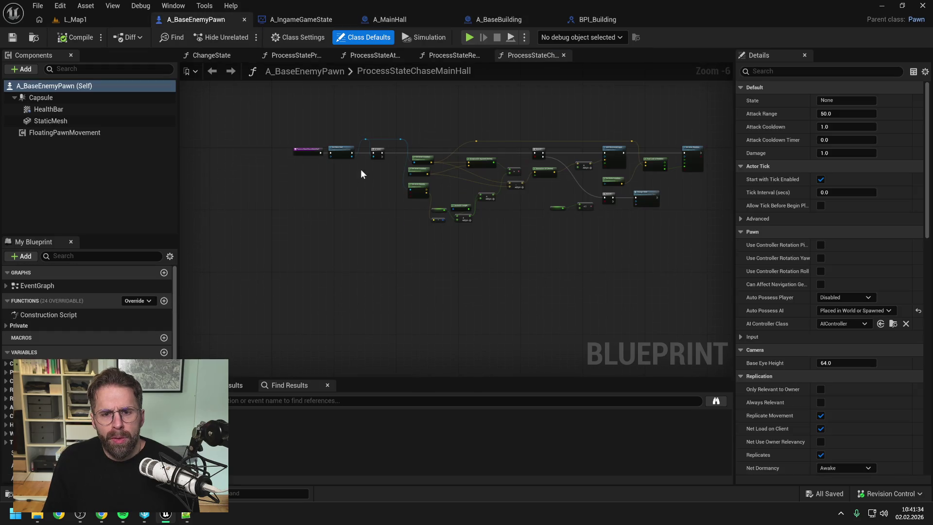
click(217, 55)
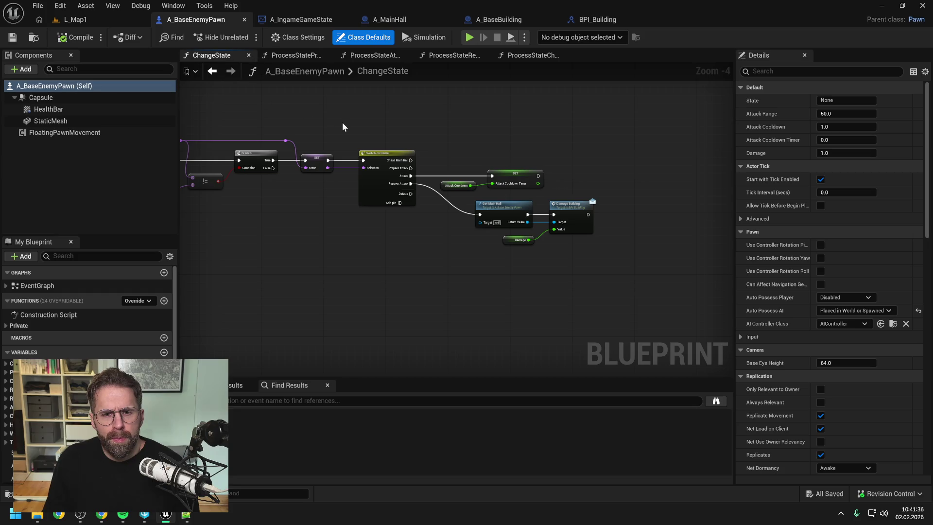
drag(361, 119, 515, 121)
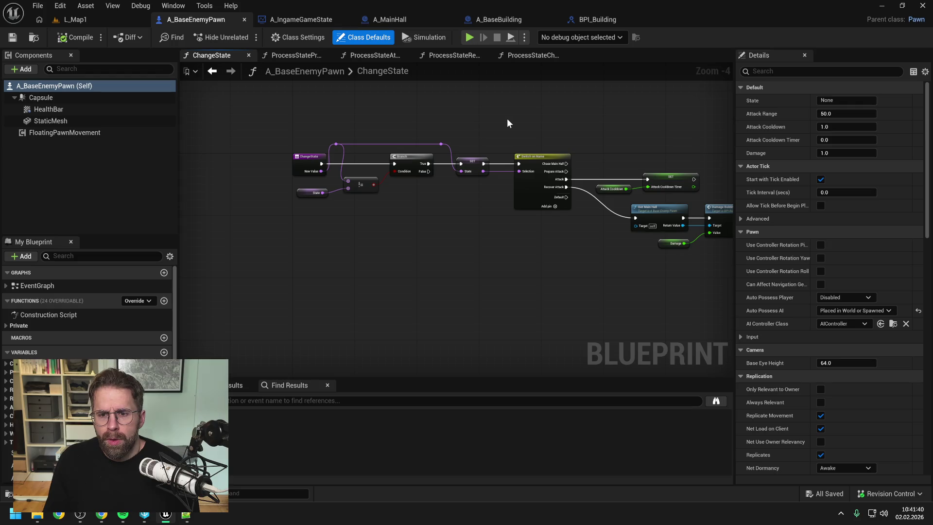
drag(507, 120, 460, 120)
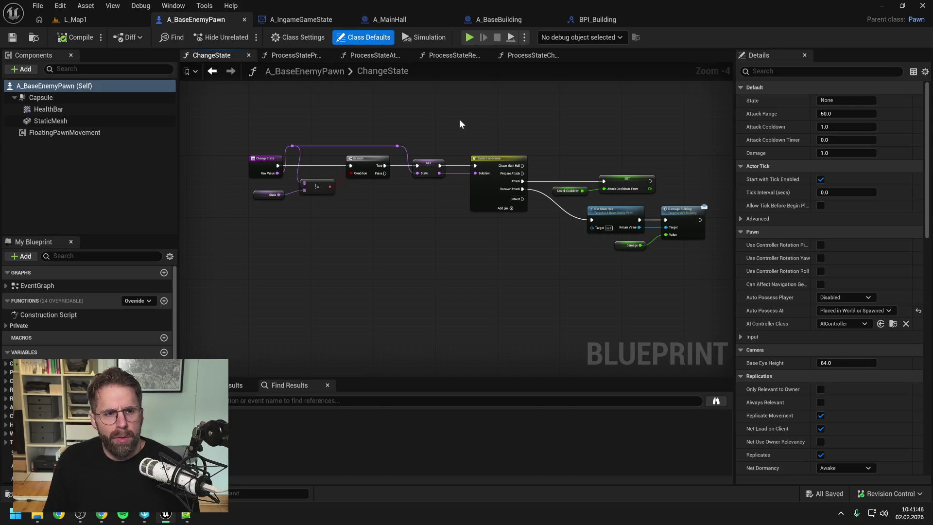
double_click(33, 286)
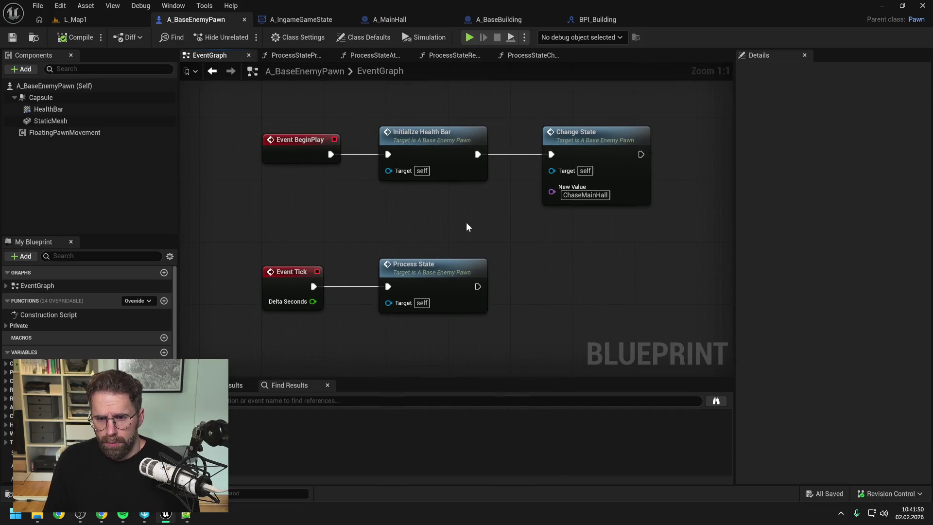
scroll(466, 226, down, 1)
drag(467, 227, 435, 216)
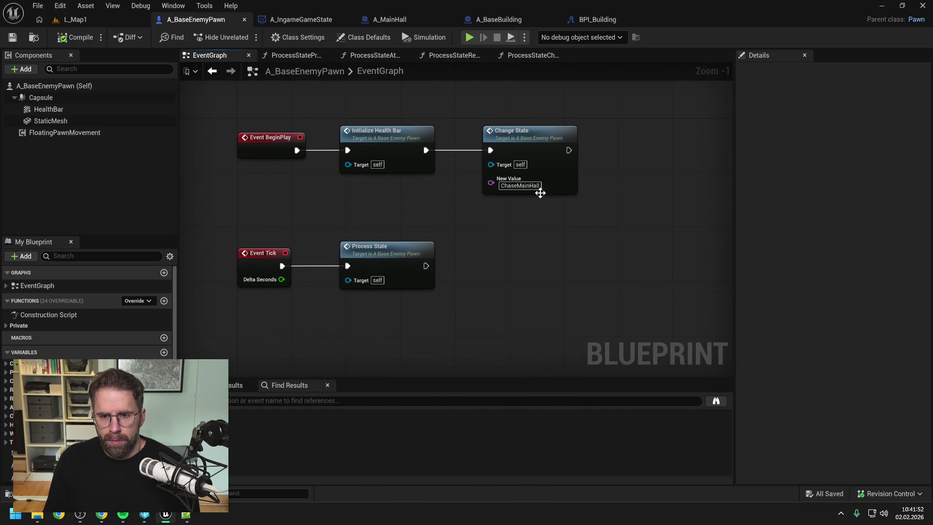
drag(539, 186, 516, 186)
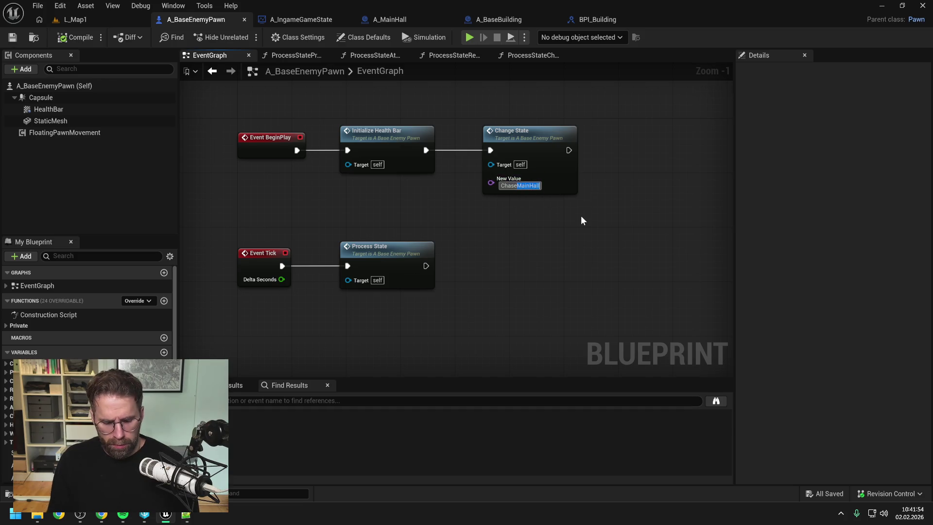
click(561, 241)
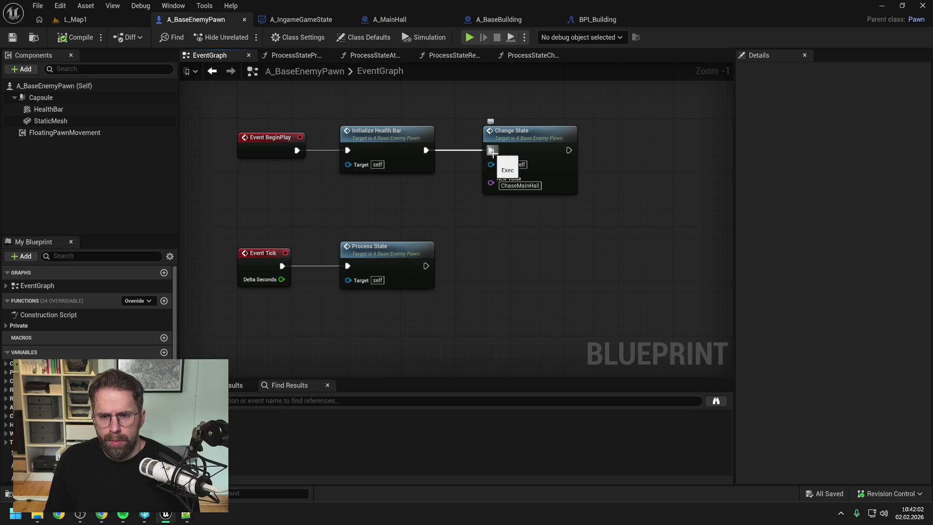
- Set BeginPlay's Change State value to Idle, then save and check out the enemy pawn blueprint
click(520, 185)
text(Target)
key(Return)
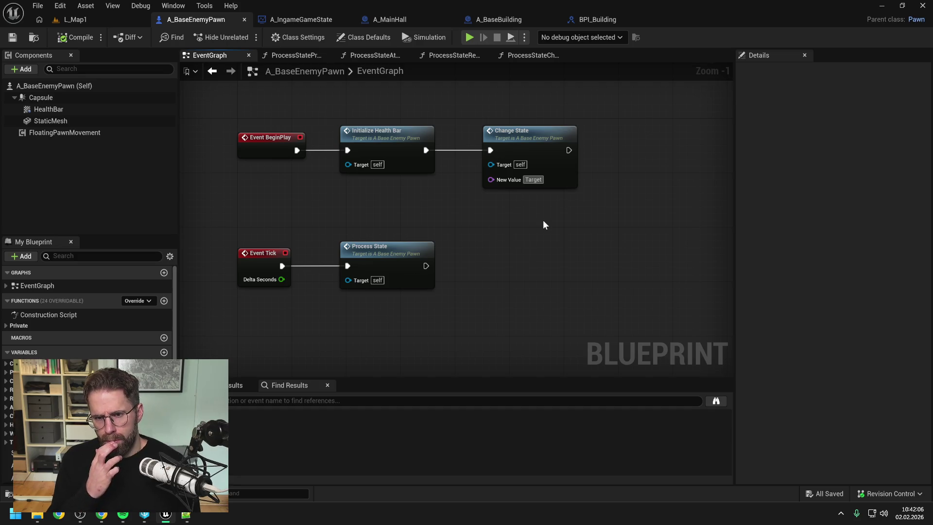
key(BackSpace)
key(BackSpace)
key(BackSpace)
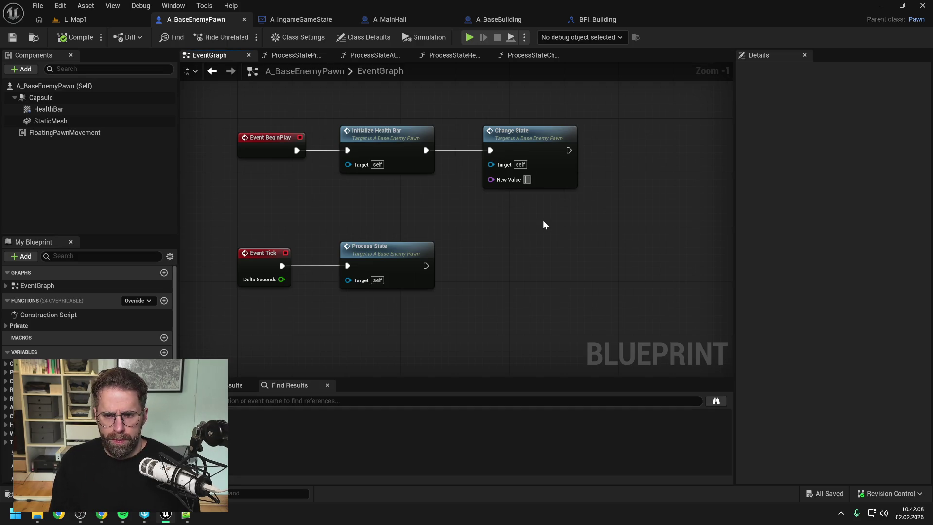
text(Search)
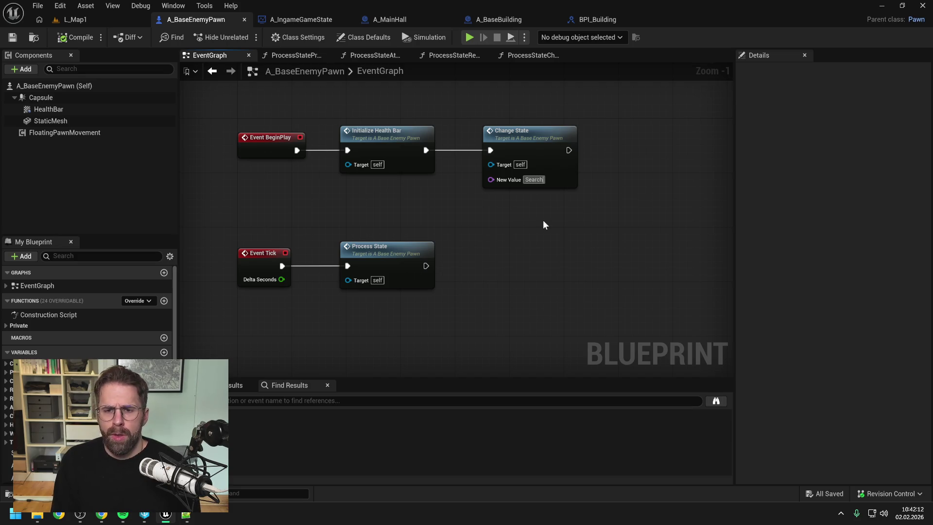
key(BackSpace)
key(BackSpace)
key(BackSpace)
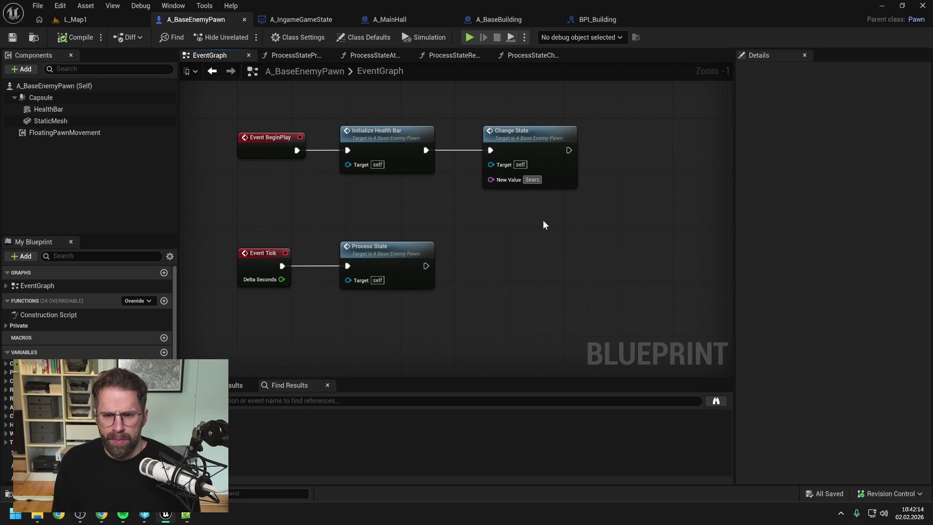
text(Idle)
key(Return)
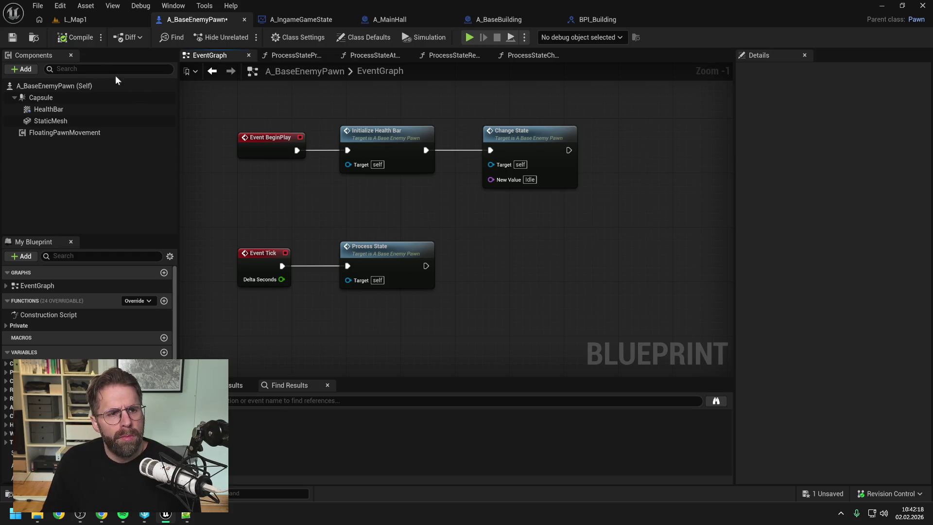
key(ctrl+s)
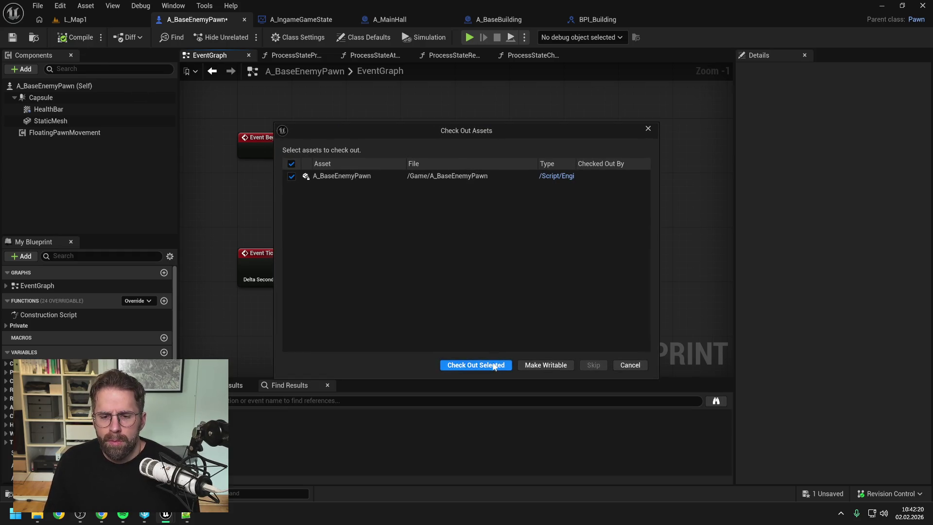
click(469, 365)
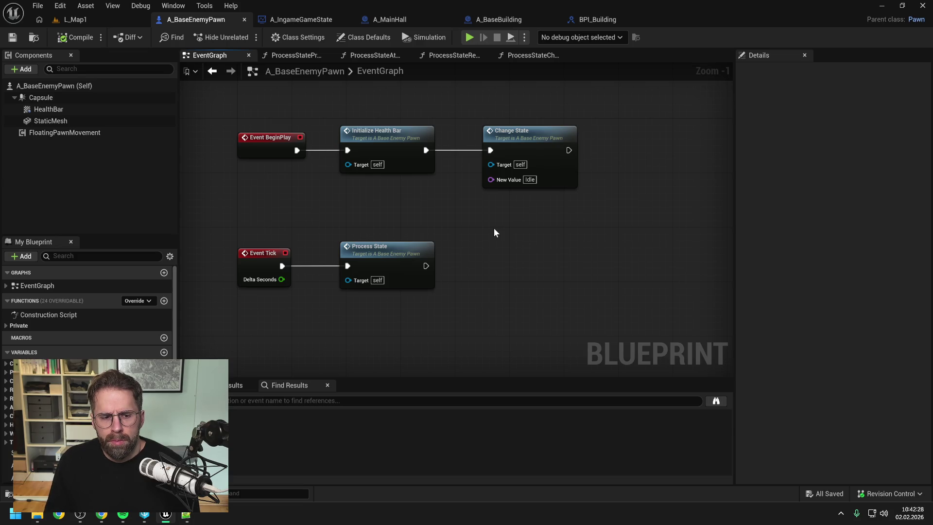
- In Change State's Switch on Name, add an Idle case and move it to the first position
double_click(534, 146)
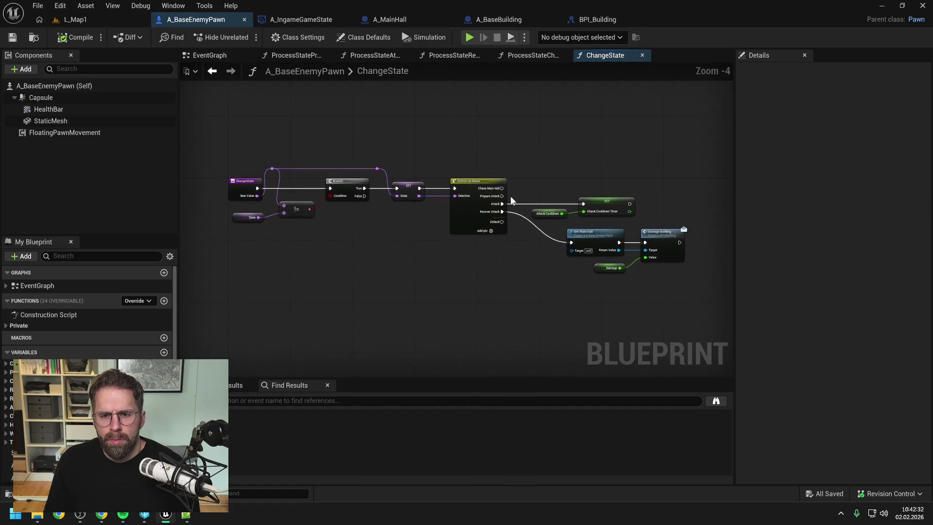
scroll(510, 196, up, 1)
click(447, 221)
click(883, 101)
click(846, 169)
text(Idle)
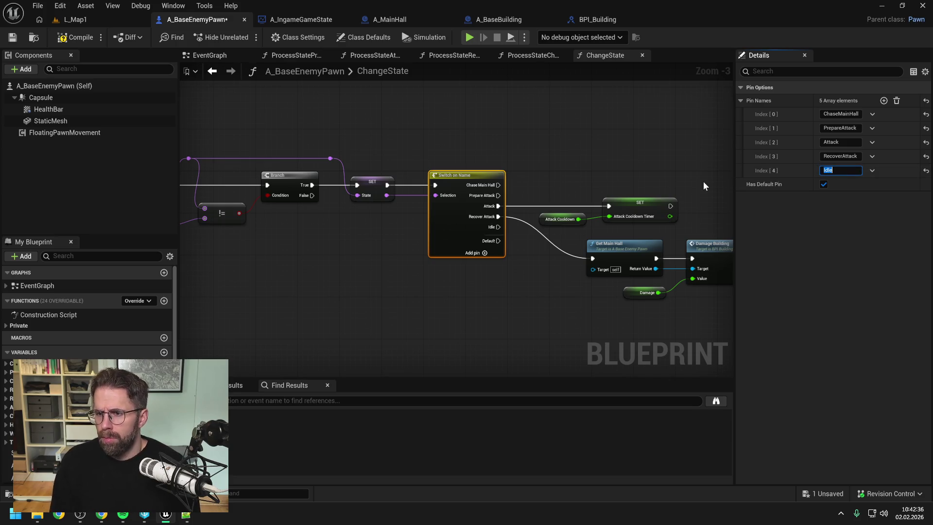
key(Return)
key(ctrl+s)
drag(744, 171, 753, 118)
- Rename the ChaseMainHall case to ChaseTarget, save, and return to the EventGraph
click(840, 128)
drag(859, 128, 837, 128)
text(Target)
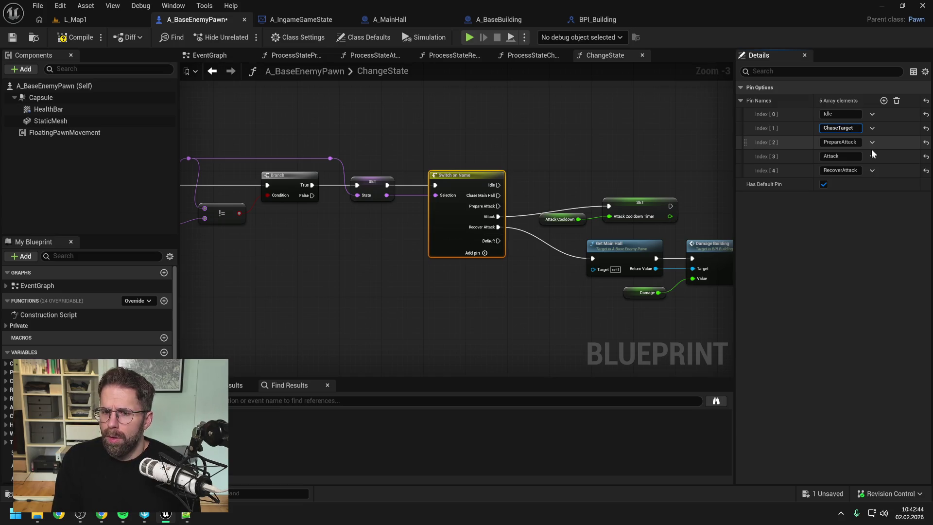
key(Return)
key(ctrl+s)
drag(695, 159, 558, 147)
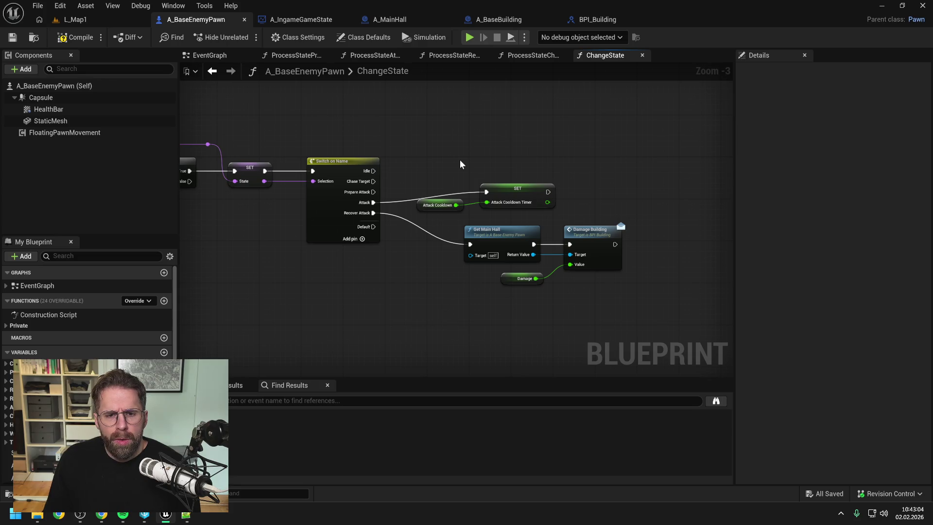
scroll(459, 164, up, 2)
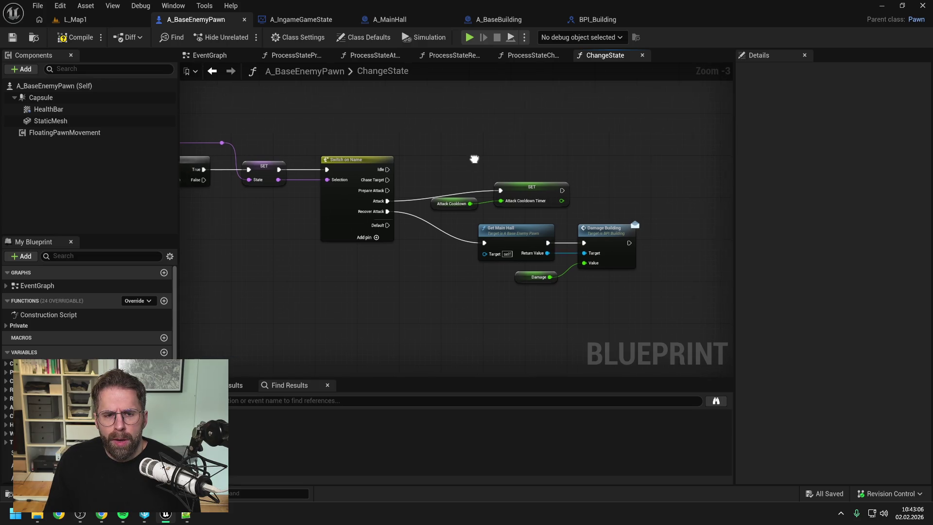
click(206, 55)
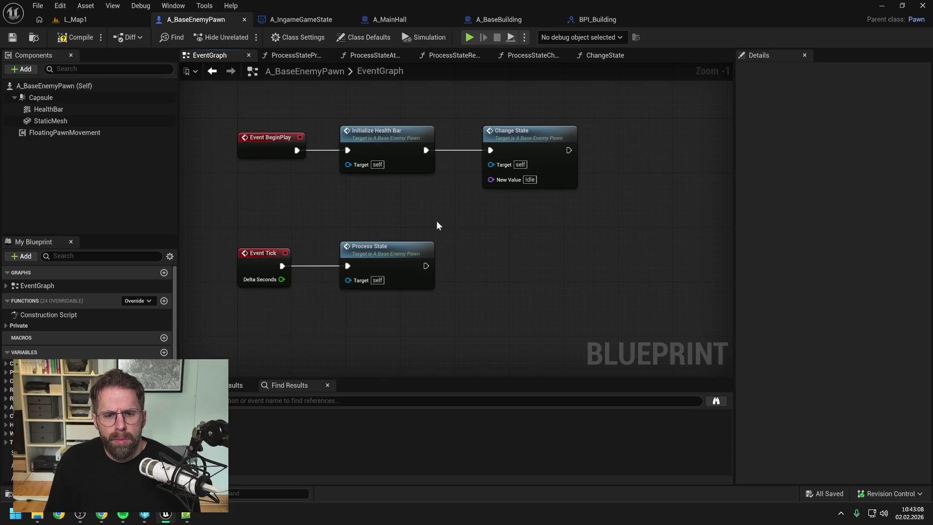
- In Process State's Switch on Name, rename the ChaseMainHall case to ChaseTarget
double_click(404, 252)
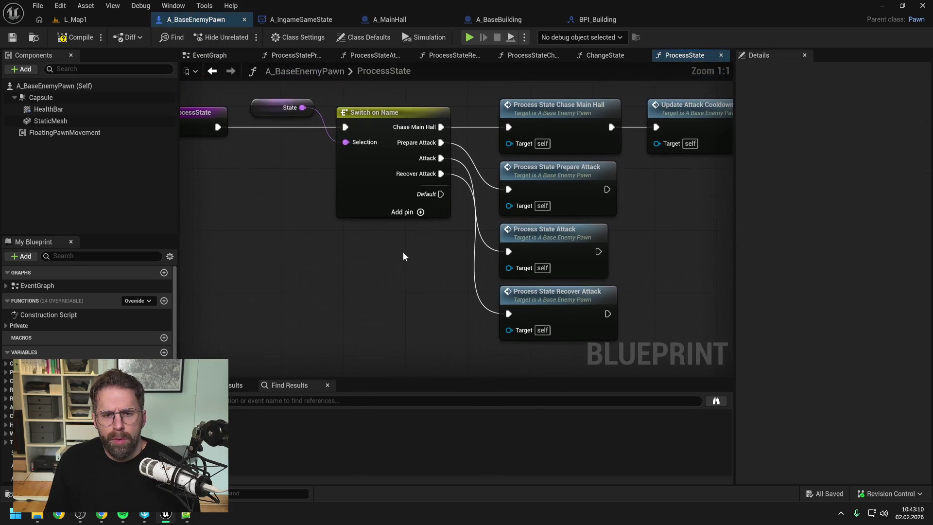
scroll(403, 256, down, 2)
click(374, 216)
click(841, 113)
text(ChaseTarg)
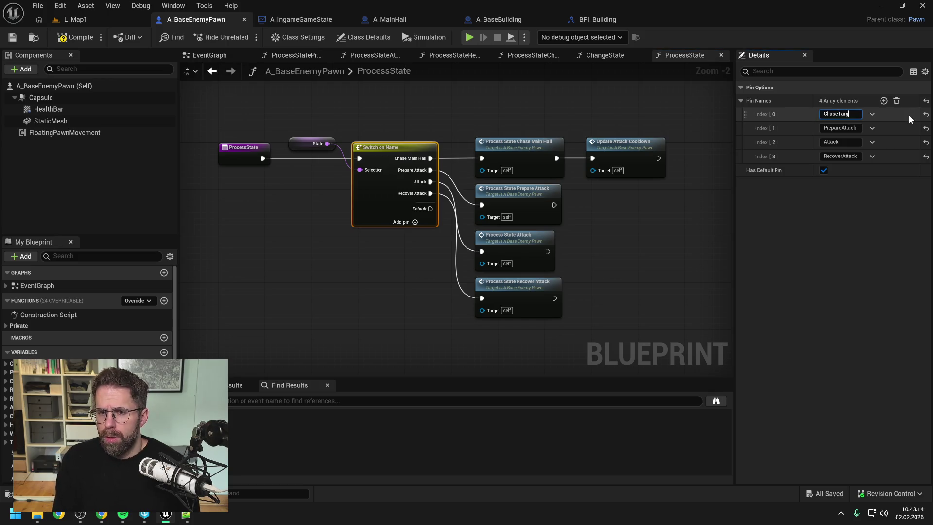
text(et)
key(Return)
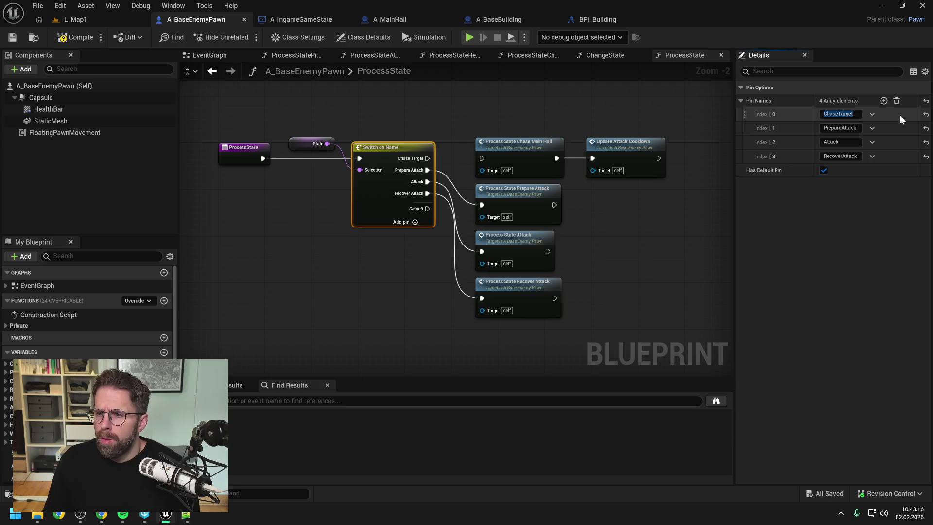
- Add an Idle case to the switch, move it to the top, and save
click(884, 100)
click(840, 170)
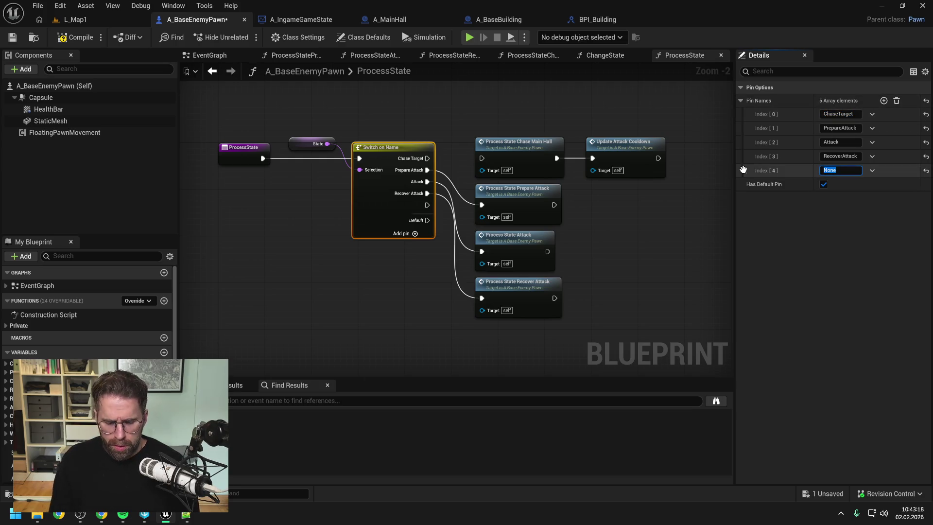
text(Idle)
key(Return)
key(ctrl+s)
drag(743, 171, 744, 115)
click(585, 109)
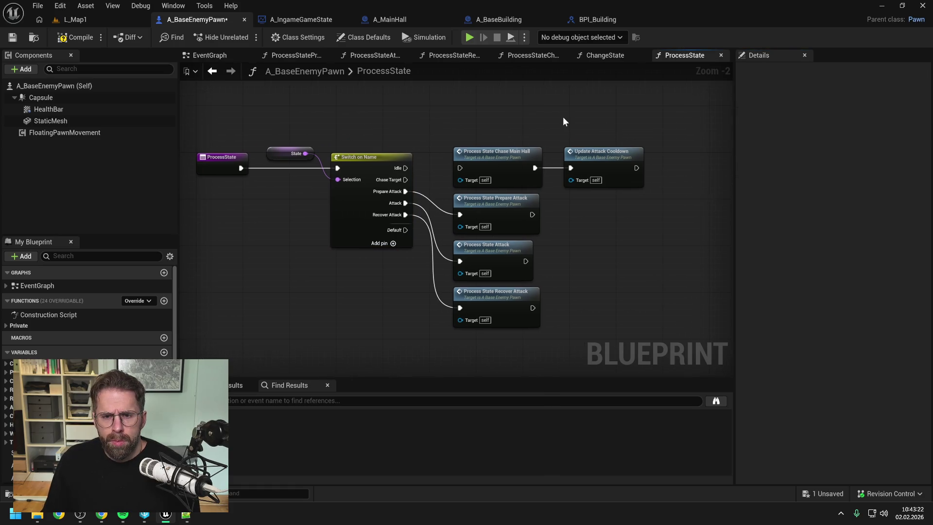
key(ctrl+s)
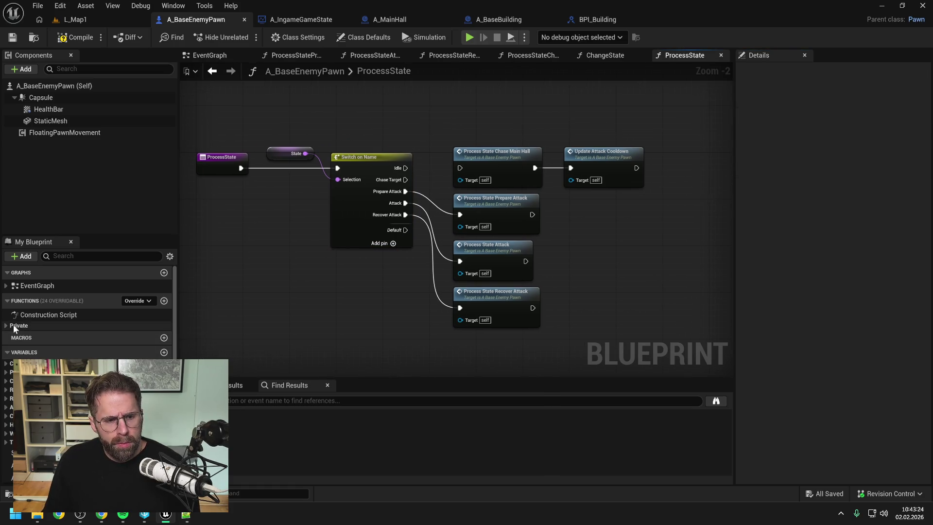
- Wire ChaseTarget to the renamed Process State Chase Target function and delete Update Attack Cooldown
click(14, 325)
click(10, 376)
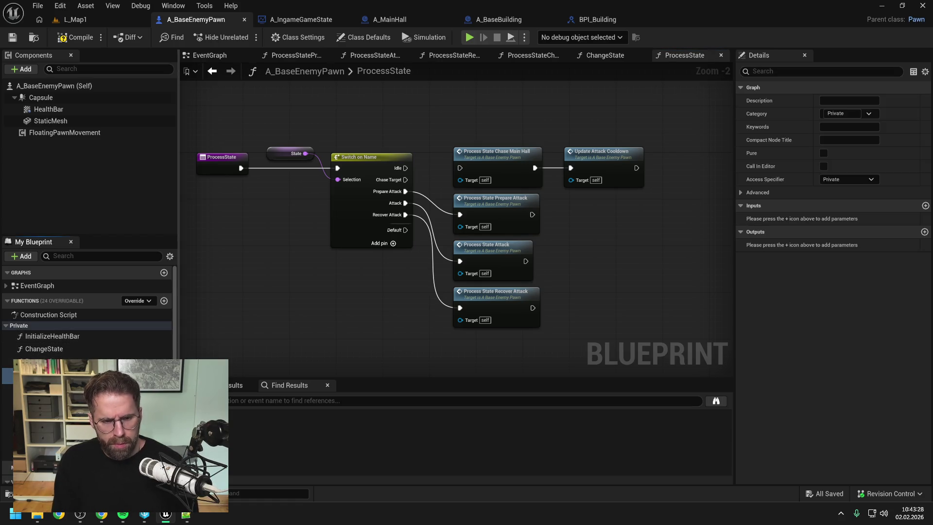
key(Return)
drag(406, 179, 458, 168)
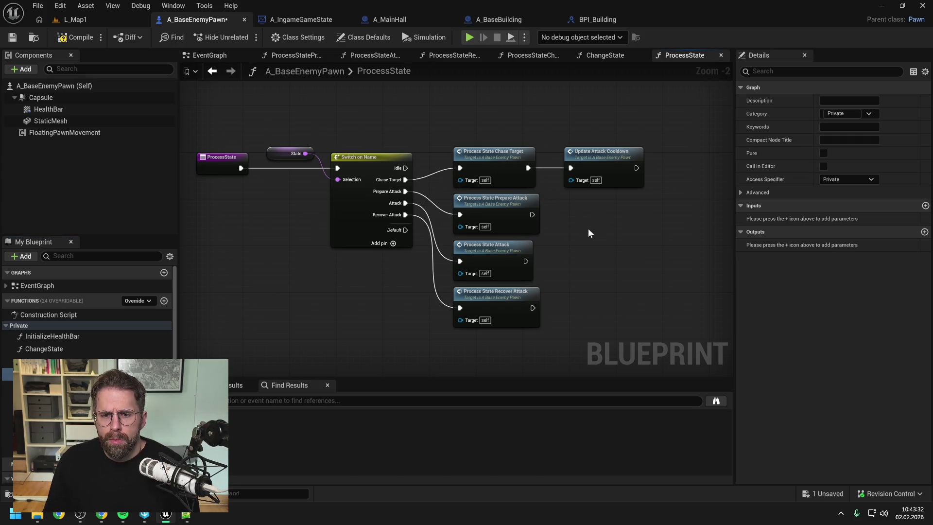
click(604, 156)
key(Delete)
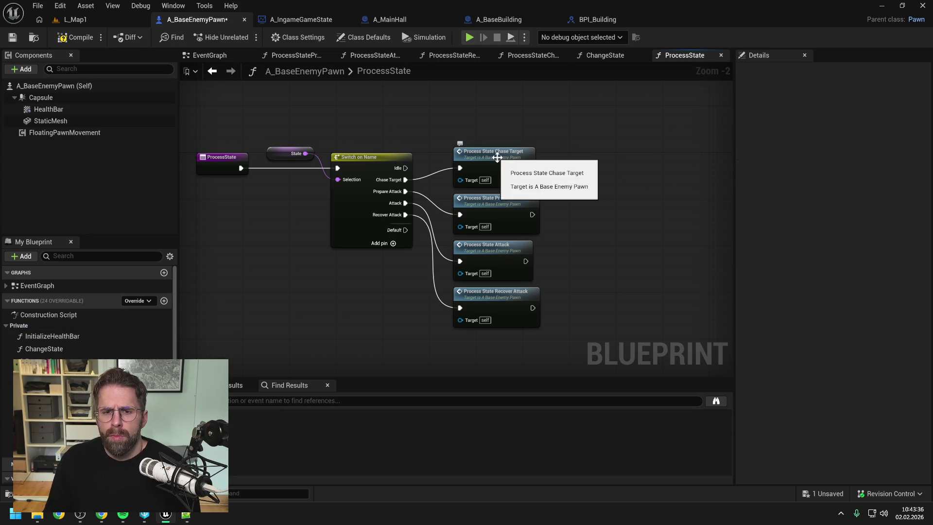
- In Process State Chase Target, insert a Sequence node right after the function entry
double_click(496, 158)
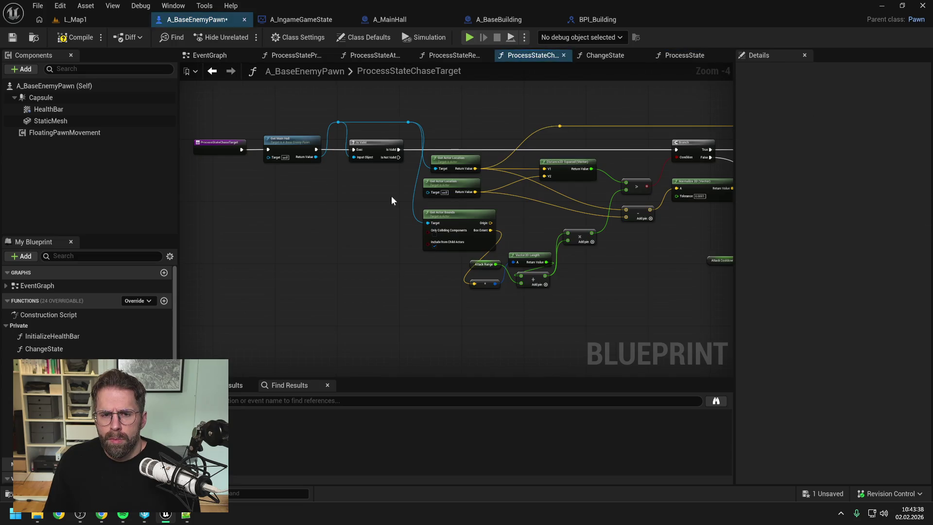
right_click(318, 220)
text(sequence)
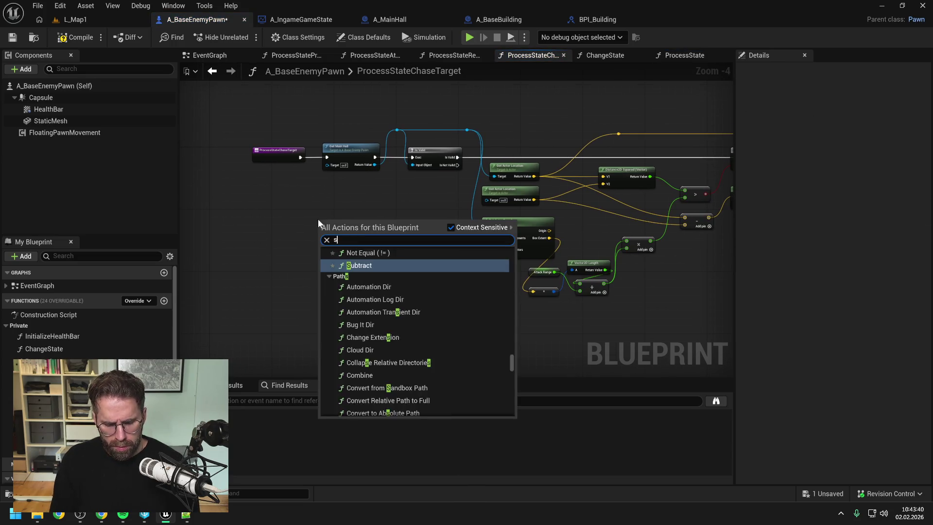
key(Return)
mouse_move(301, 157)
mouse_down()
mouse_move(318, 227)
mouse_move(327, 153)
mouse_move(254, 158)
mouse_up()
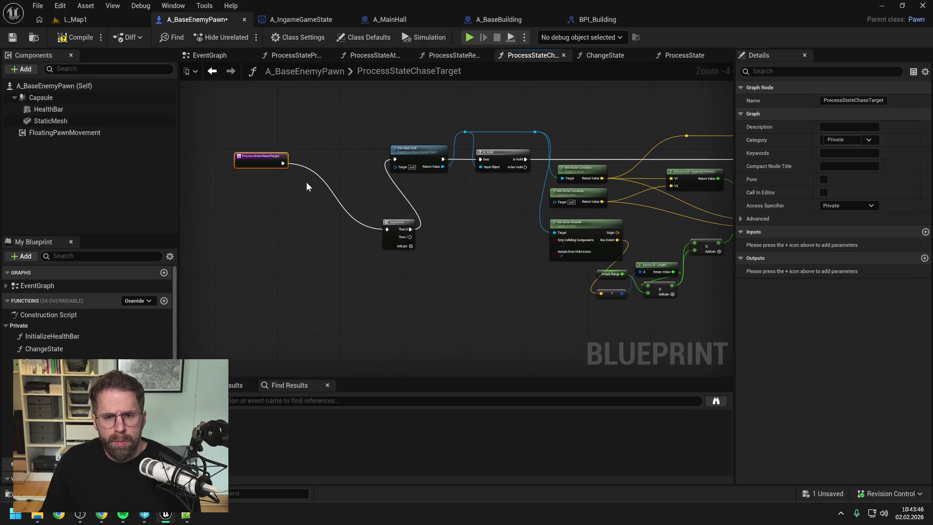
drag(394, 222, 330, 154)
- Paste Update Attack Cooldown onto the Sequence's Then 1 output and save the blueprint
click(379, 220)
key(ctrl+v)
drag(398, 218, 419, 192)
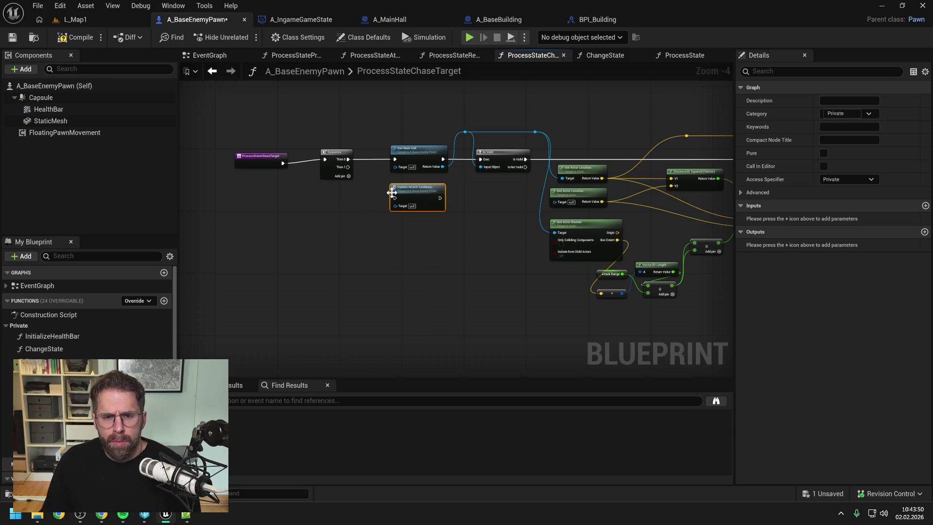
click(370, 179)
drag(348, 167, 394, 198)
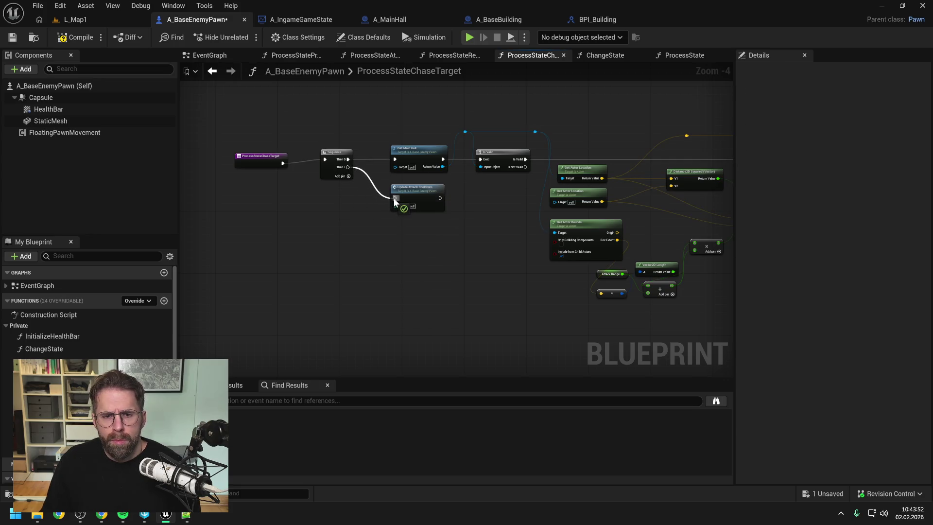
drag(271, 163, 278, 159)
click(280, 169)
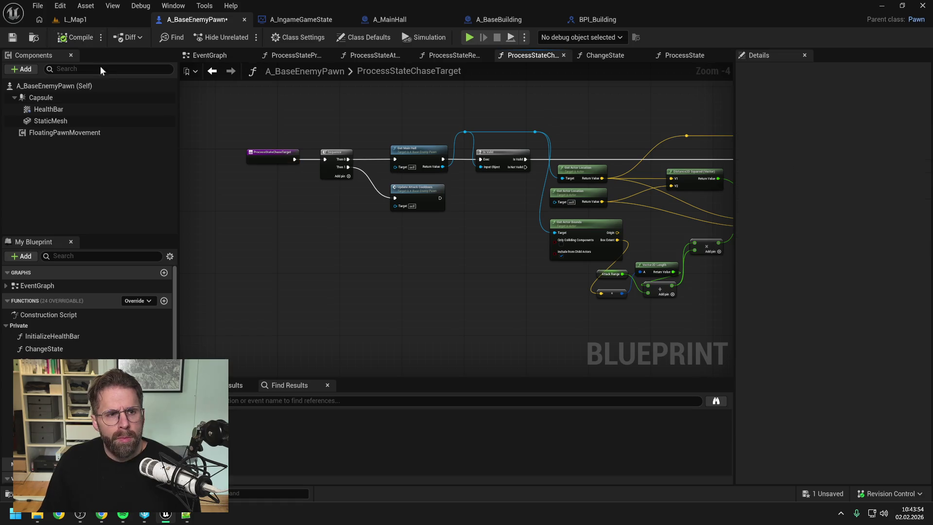
key(ctrl+s)
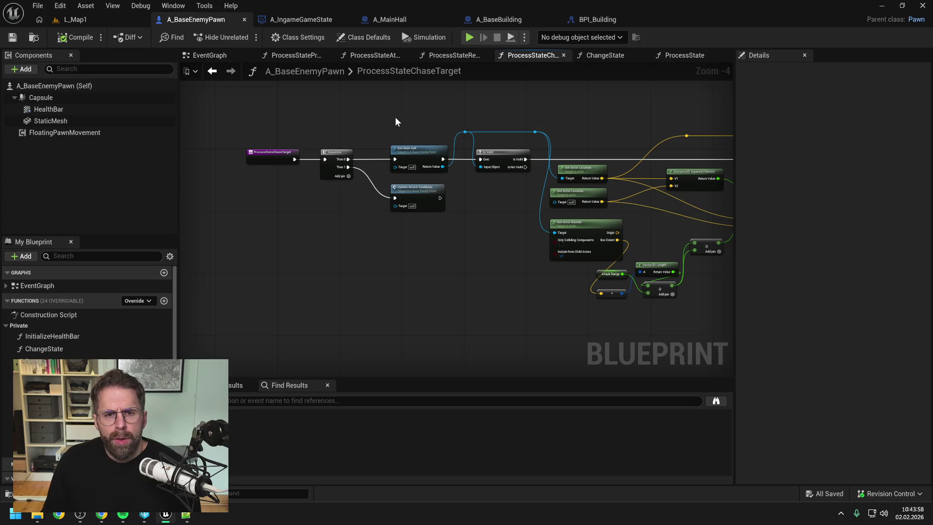
click(605, 56)
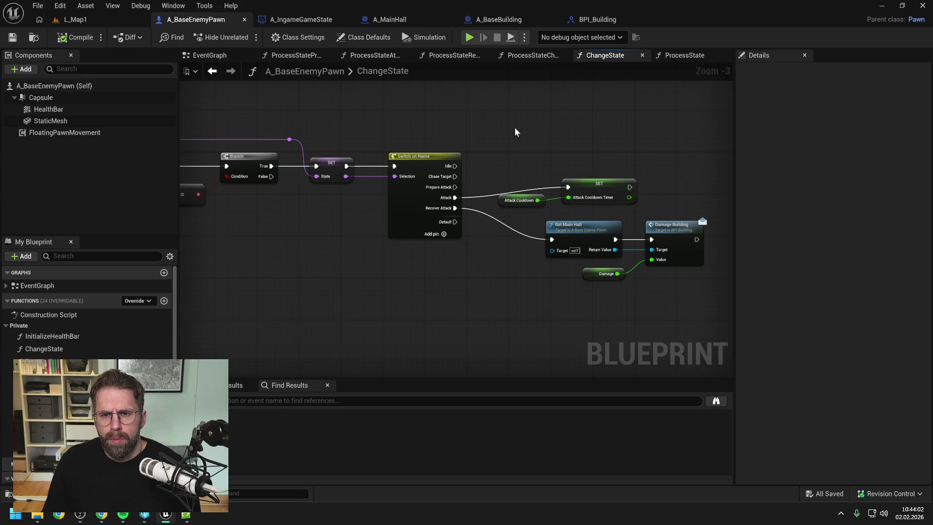
- Start a connection from ChangeState's Idle case, cancel it, and browse the My Blueprint panel
drag(455, 166, 508, 157)
click(496, 178)
scroll(119, 343, down, 10)
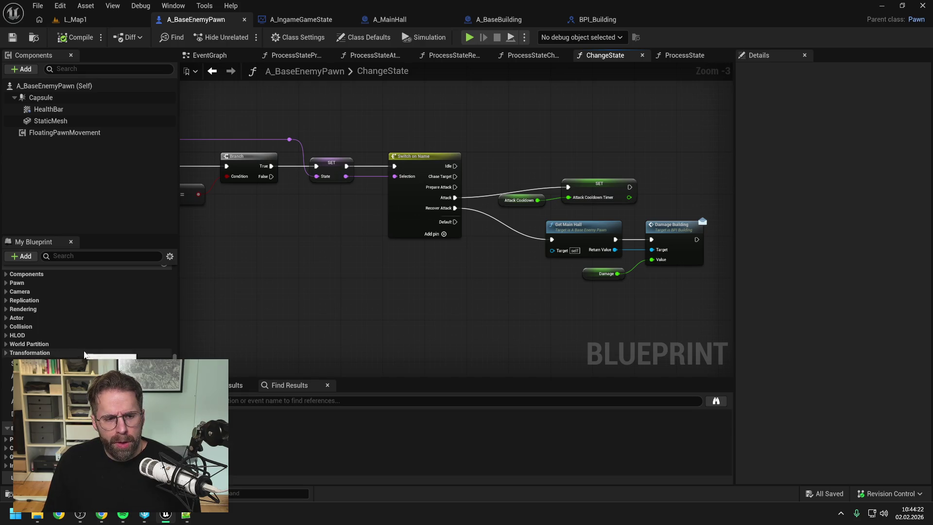
scroll(85, 350, up, 3)
scroll(85, 351, up, 3)
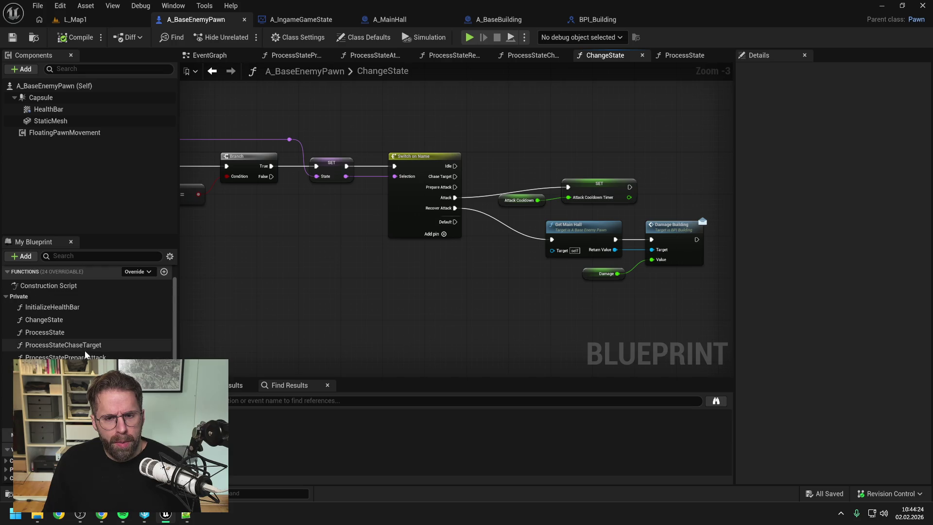
scroll(85, 350, up, 2)
scroll(85, 351, down, 5)
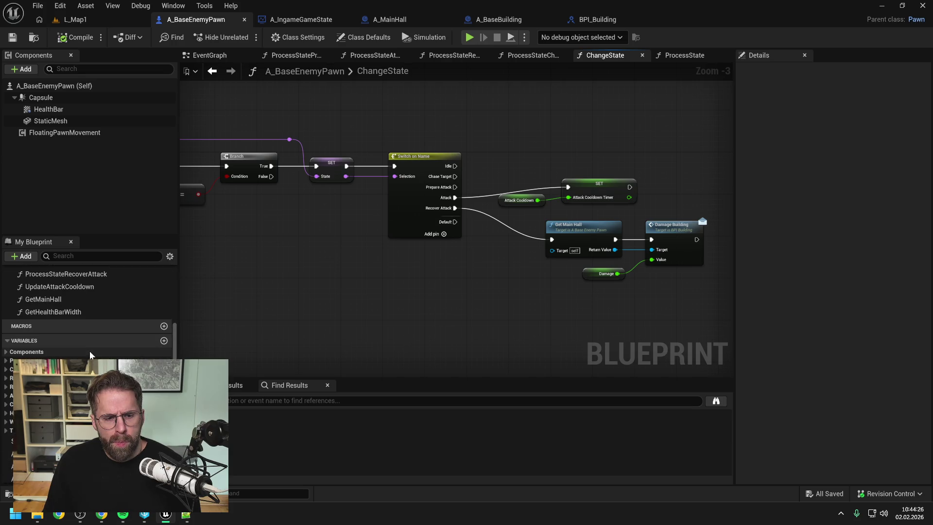
- Add a new blueprint variable named Target with the Object Reference type
click(164, 340)
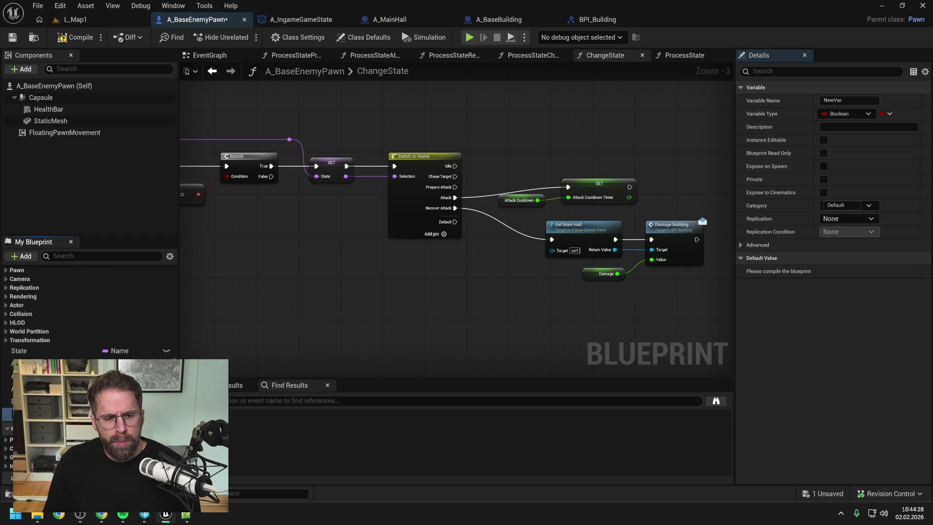
click(116, 413)
text(object)
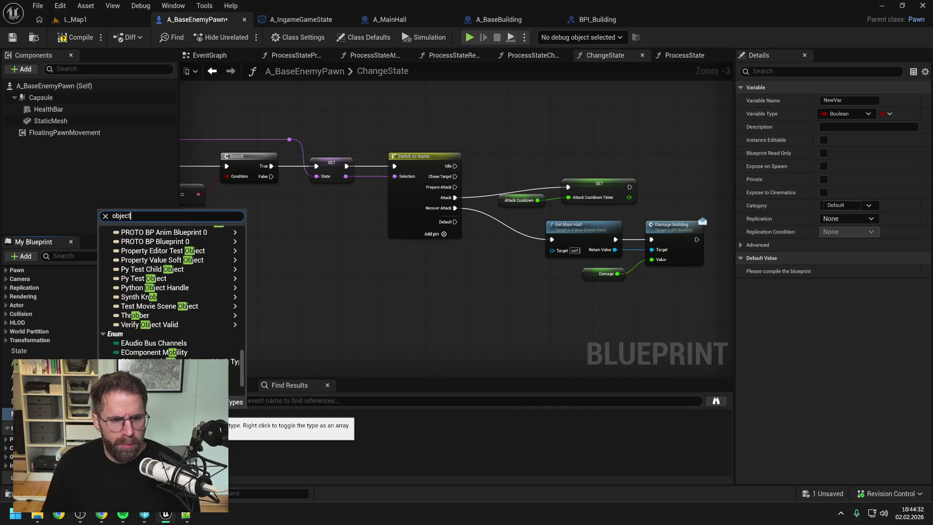
scroll(170, 292, up, 3)
mouse_move(161, 317)
click(258, 316)
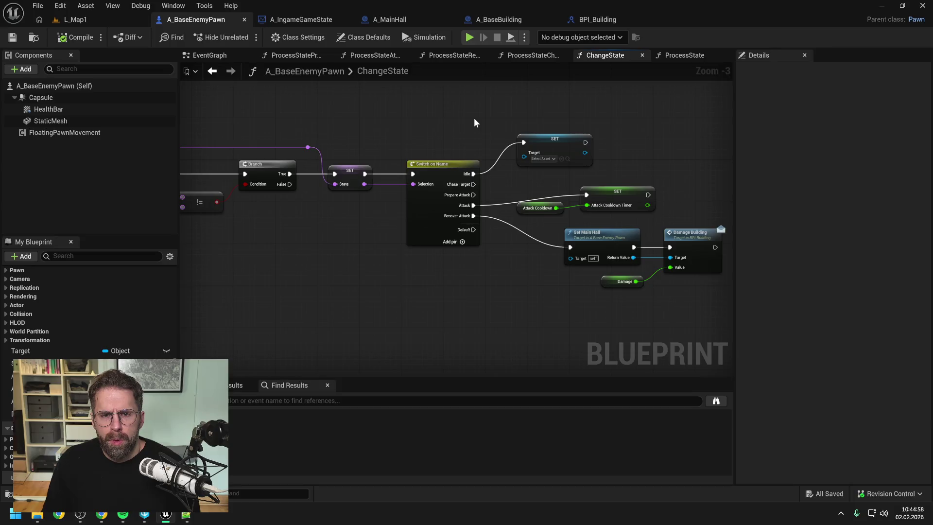
scroll(140, 293, up, 10)
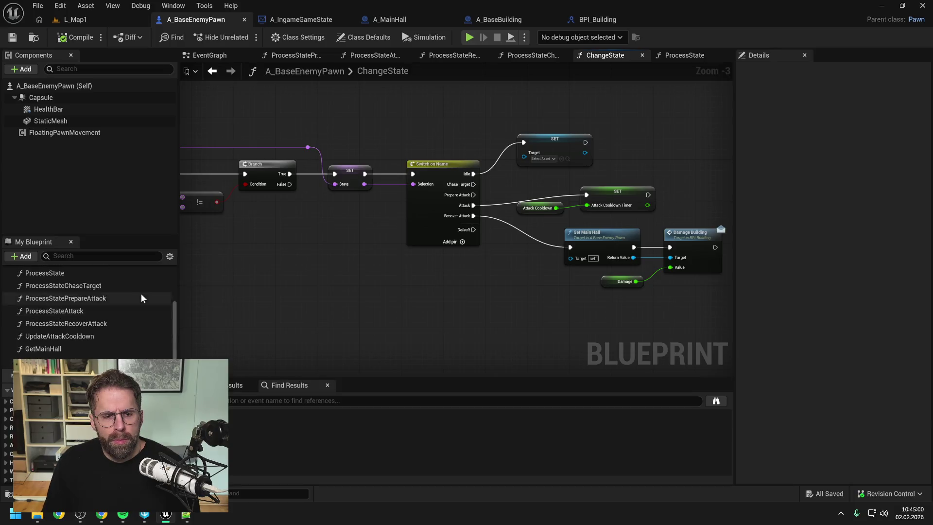
- Create a function named ProcessStateIdle, move it into the Private category, and save
click(164, 301)
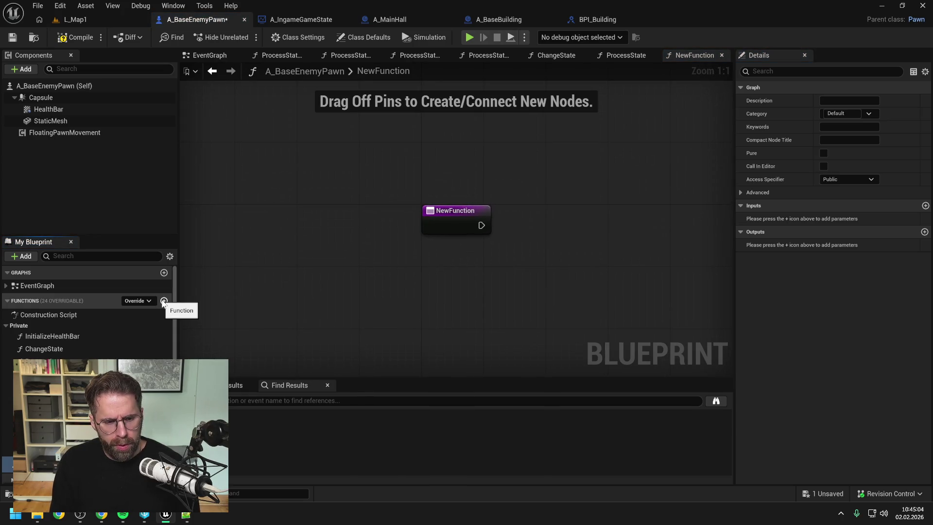
key(Return)
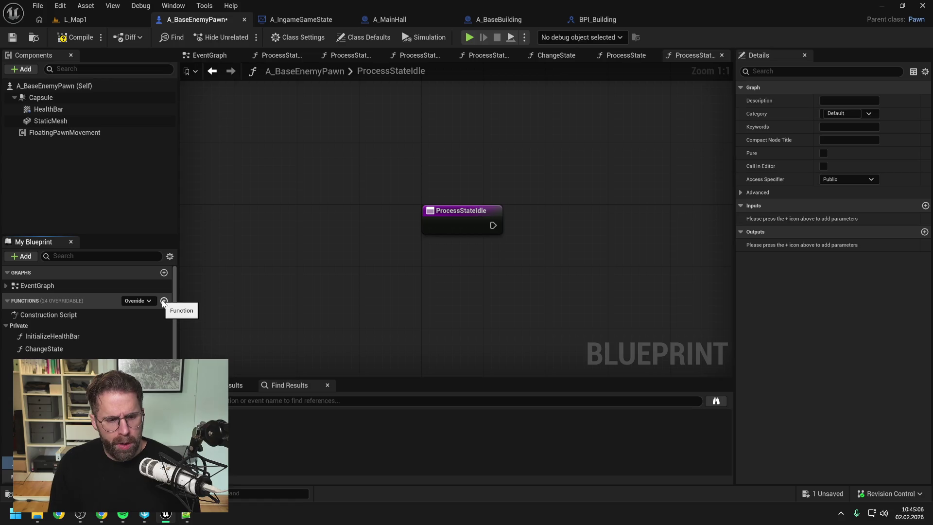
key(ctrl+s)
drag(7, 461, 19, 325)
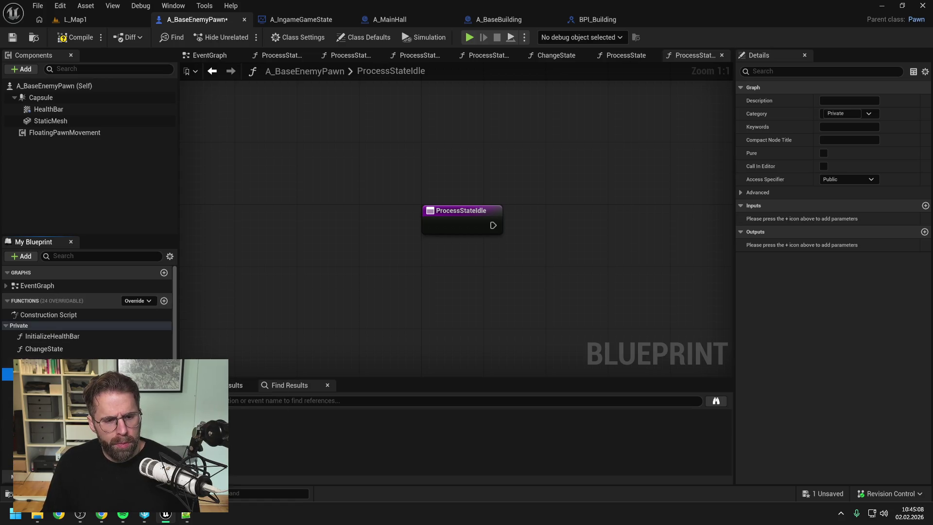
key(ctrl+s)
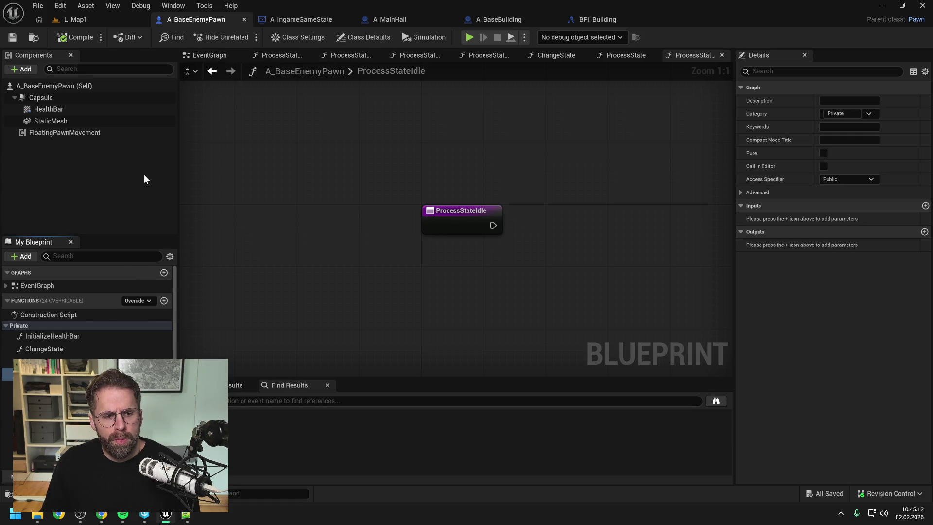
- Call Process State Idle from Process State's Idle case, save, and open its graph
click(230, 54)
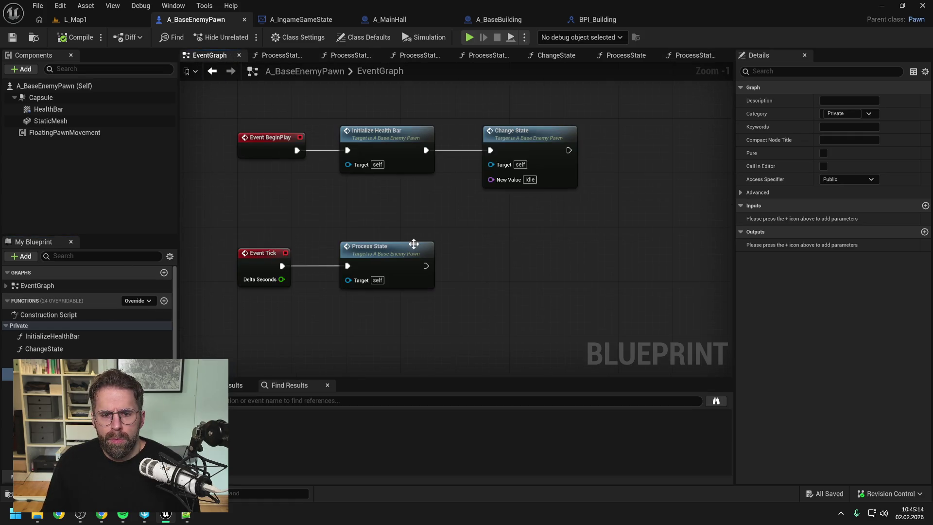
double_click(406, 247)
mouse_move(44, 374)
mouse_down()
mouse_move(277, 200)
mouse_move(482, 98)
mouse_move(494, 114)
mouse_up()
drag(405, 168, 460, 121)
key(ctrl+s)
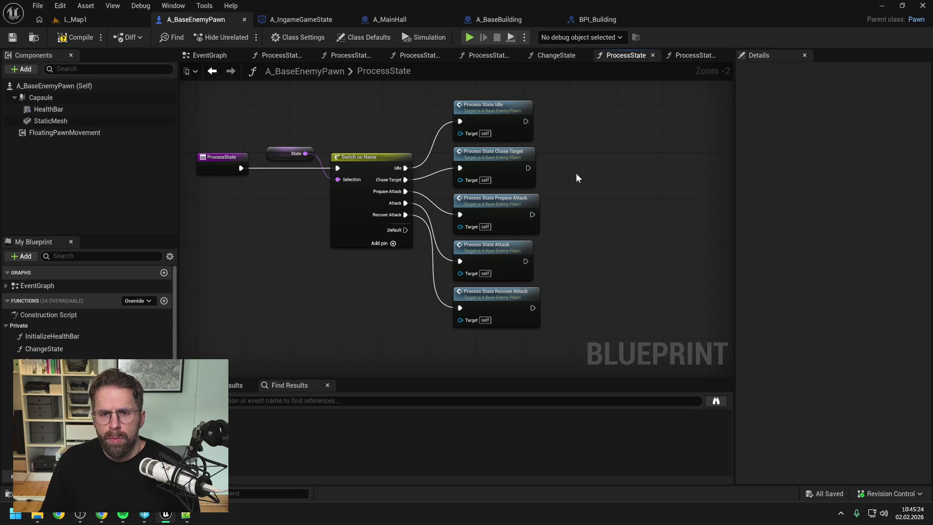
click(506, 111)
double_click(506, 110)
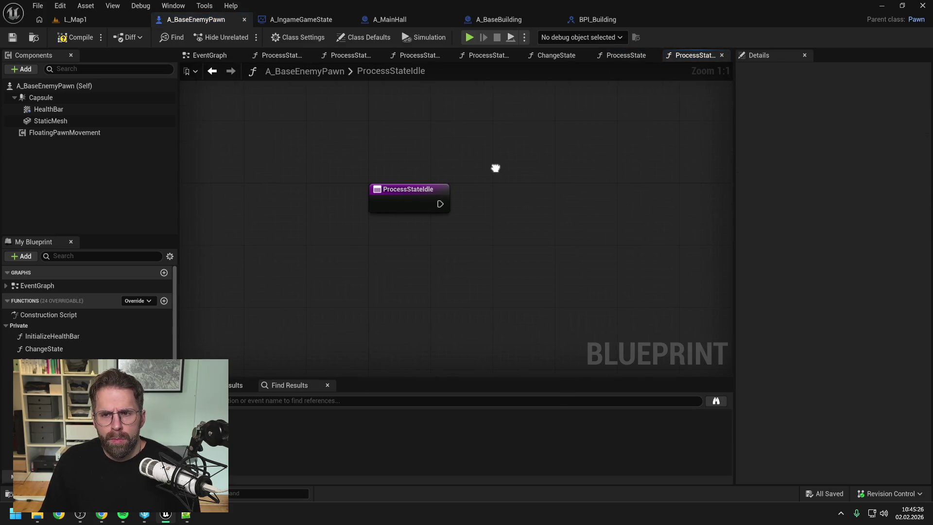
- Close every graph tab except ProcessStateIdle and compile the blueprint
right_click(690, 55)
click(715, 118)
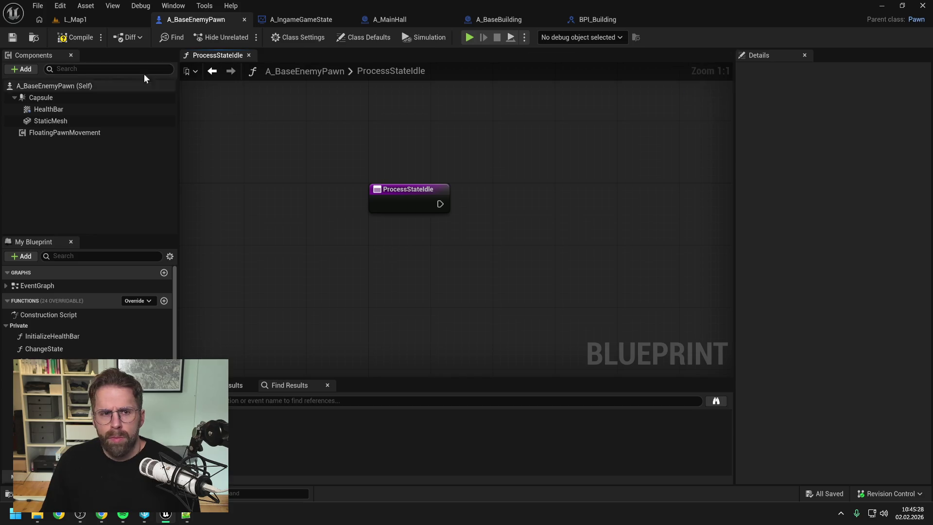
click(75, 40)
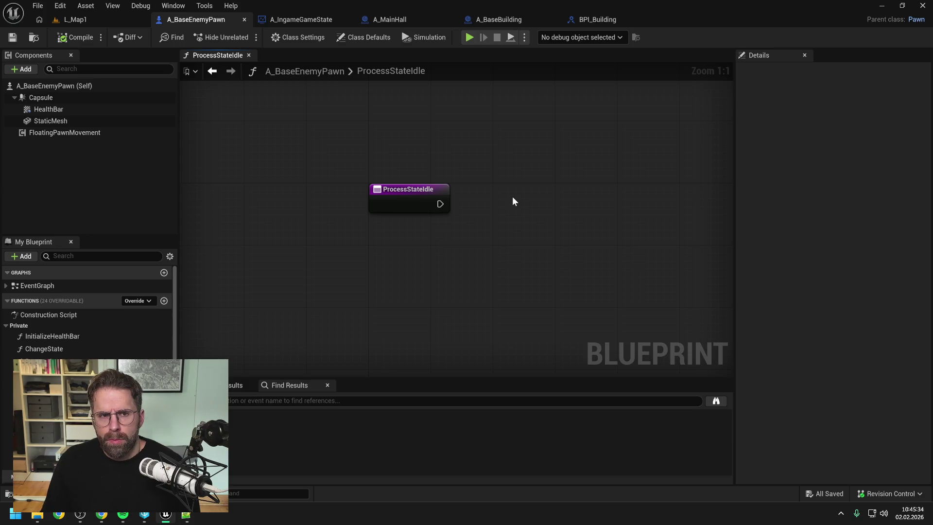
scroll(509, 196, down, 1)
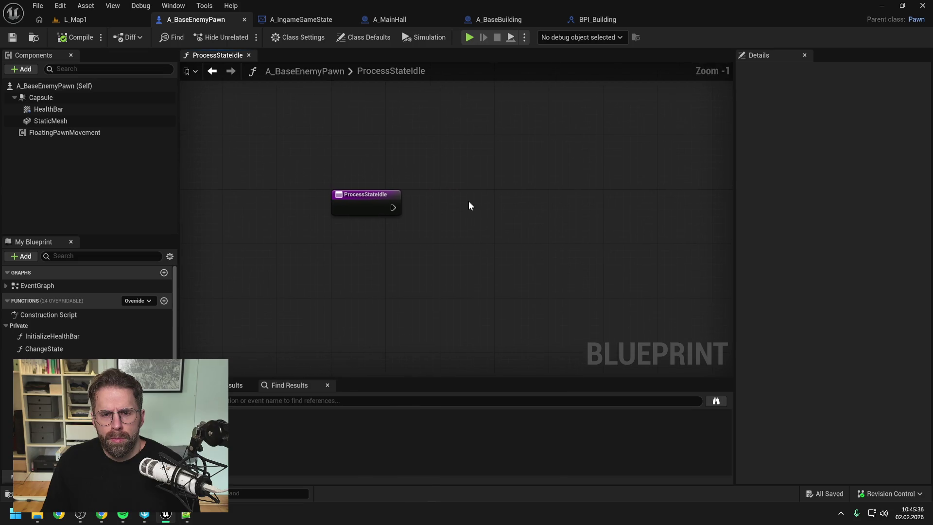
key(ctrl+v)
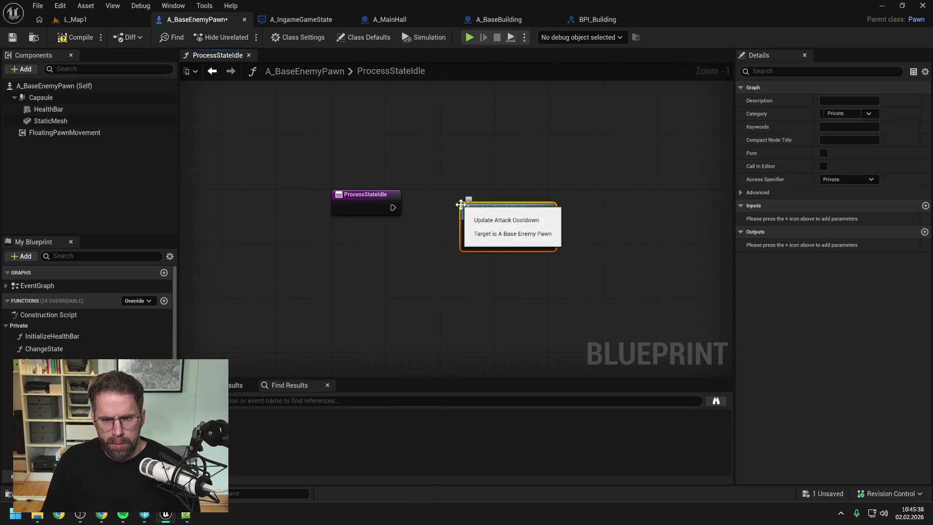
key(ctrl+z)
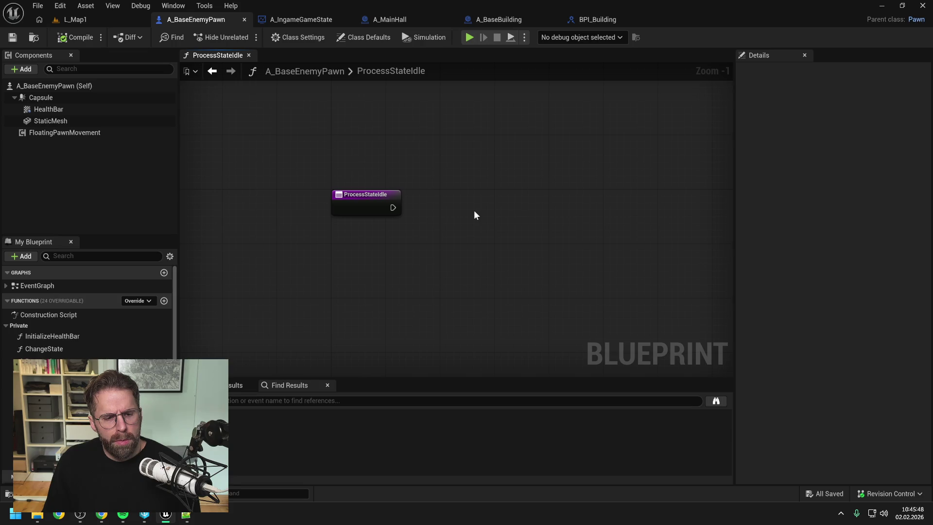
- Add a Get Main Hall call wired from the ProcessStateIdle entry and save
mouse_move(39, 450)
mouse_down()
mouse_move(436, 203)
mouse_move(494, 208)
mouse_up()
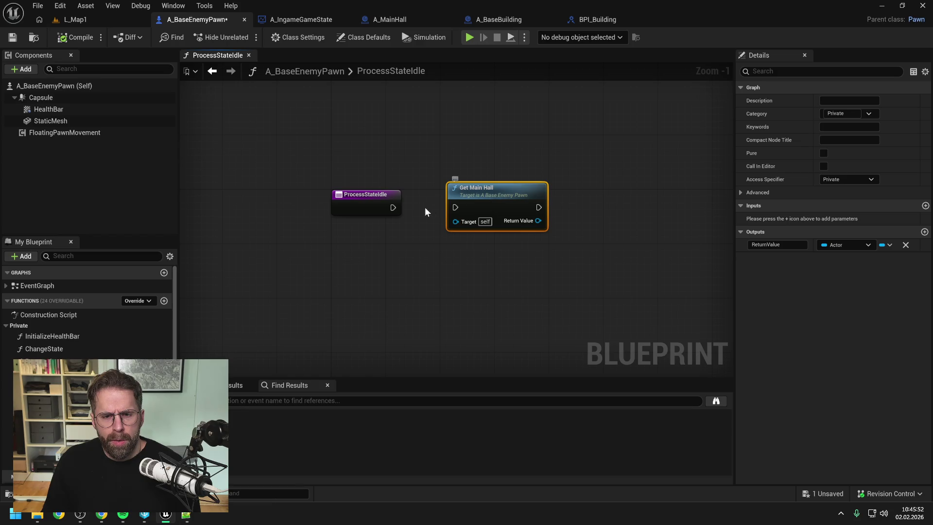
drag(393, 208, 453, 206)
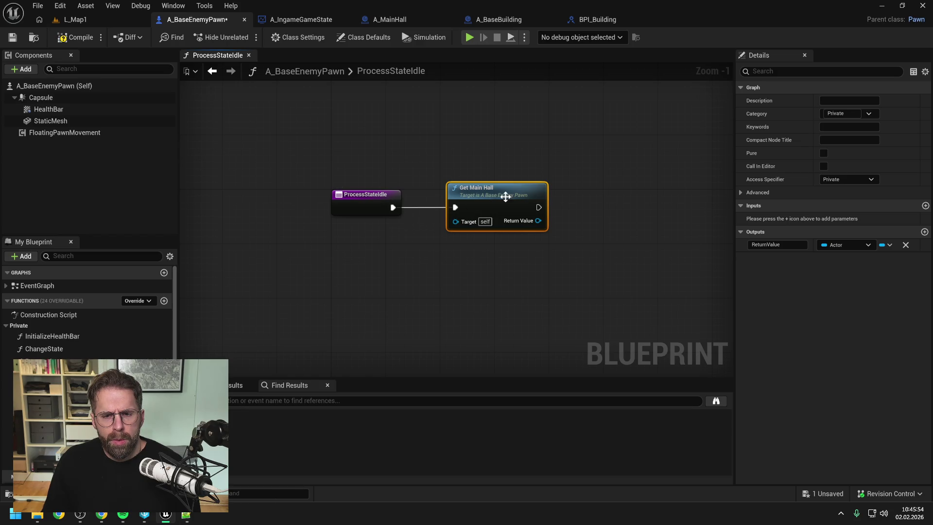
drag(606, 198, 543, 203)
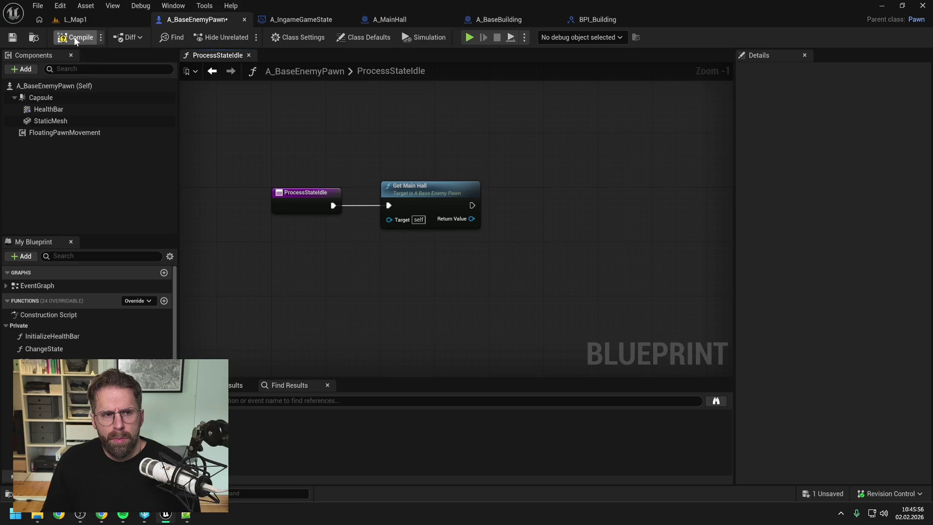
key(ctrl+s)
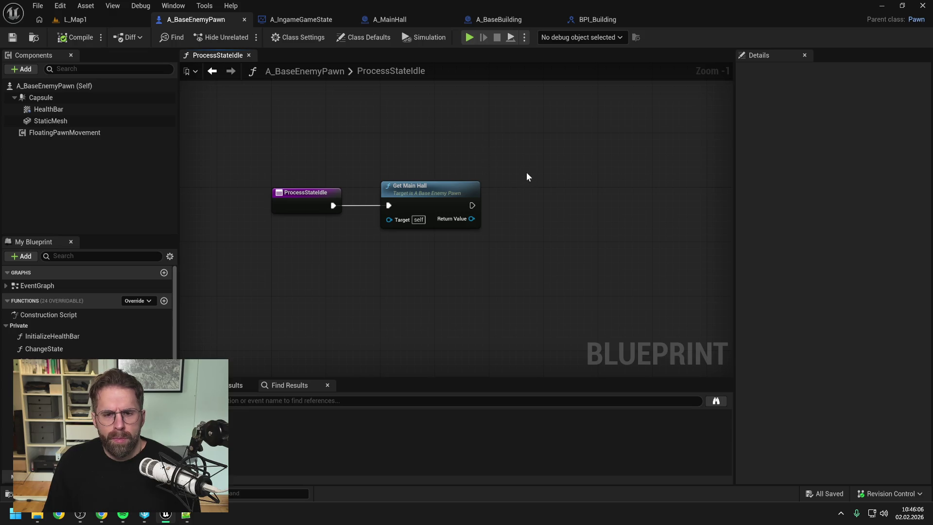
- Add an Is Building Targetable check on Get Main Hall's result
drag(529, 177, 473, 176)
drag(415, 222, 460, 227)
text(is valid)
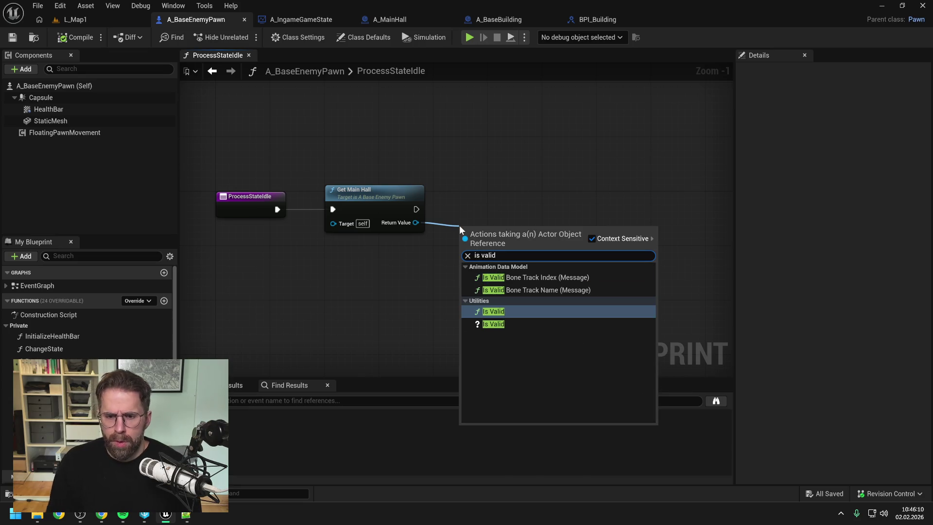
key(Escape)
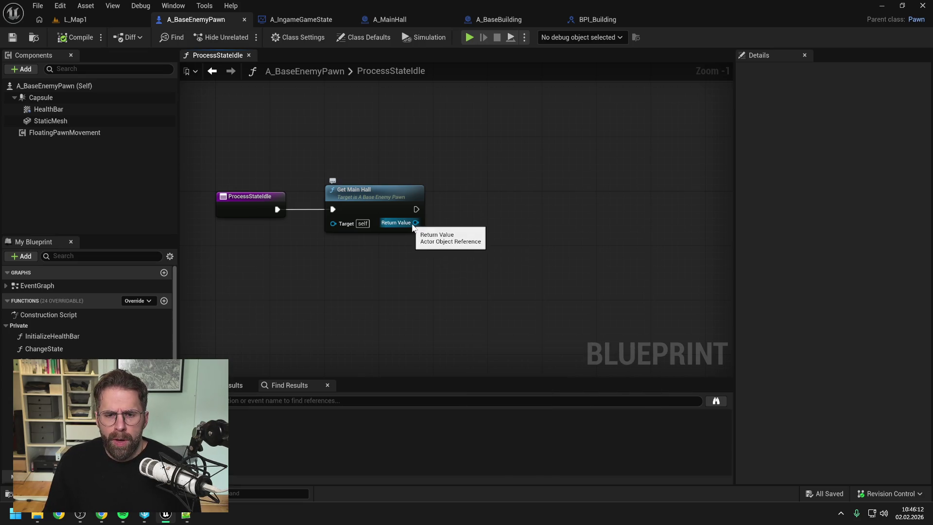
drag(415, 223, 469, 237)
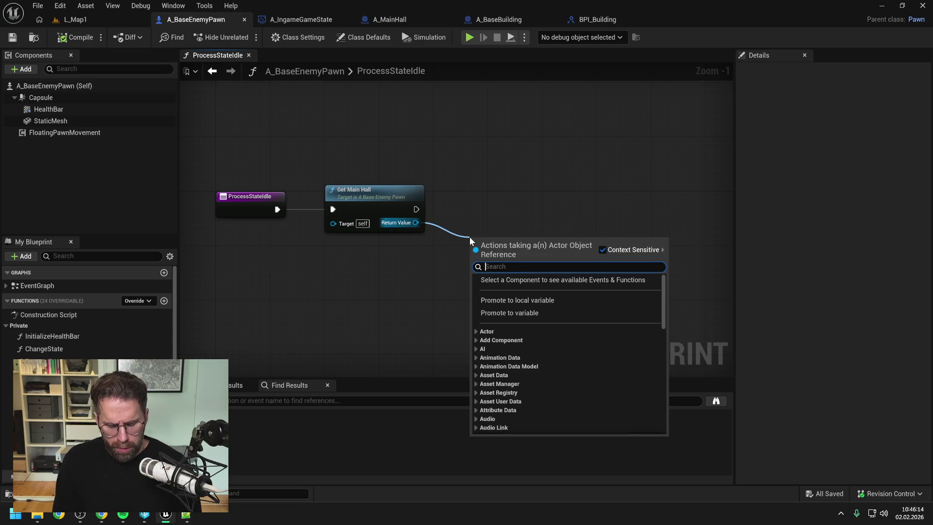
text(is)
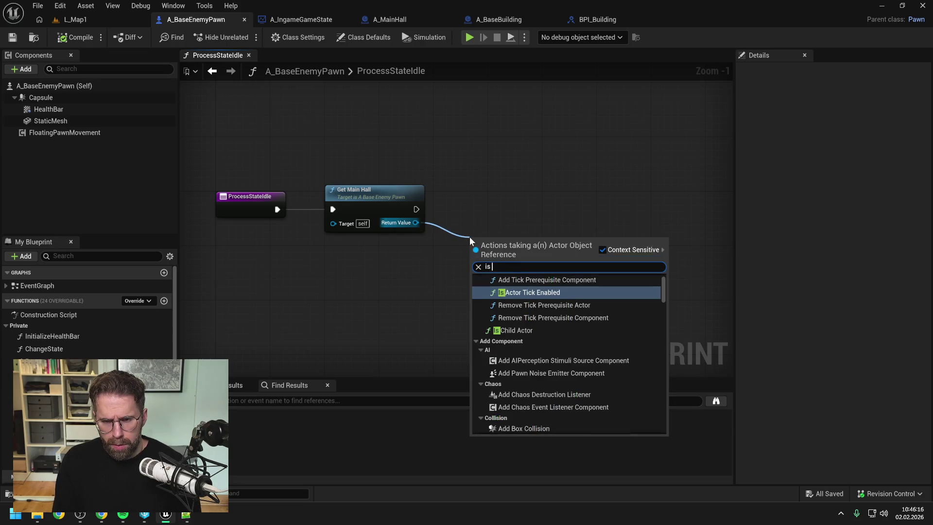
text( build)
key(Return)
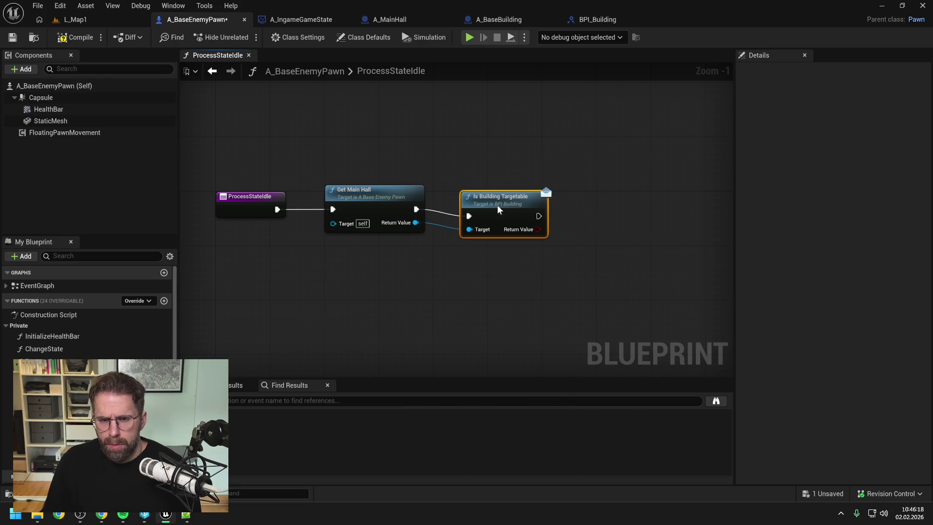
- Put a Branch on the targetable result, align it, and save the blueprint
drag(601, 209, 558, 216)
drag(489, 231, 530, 227)
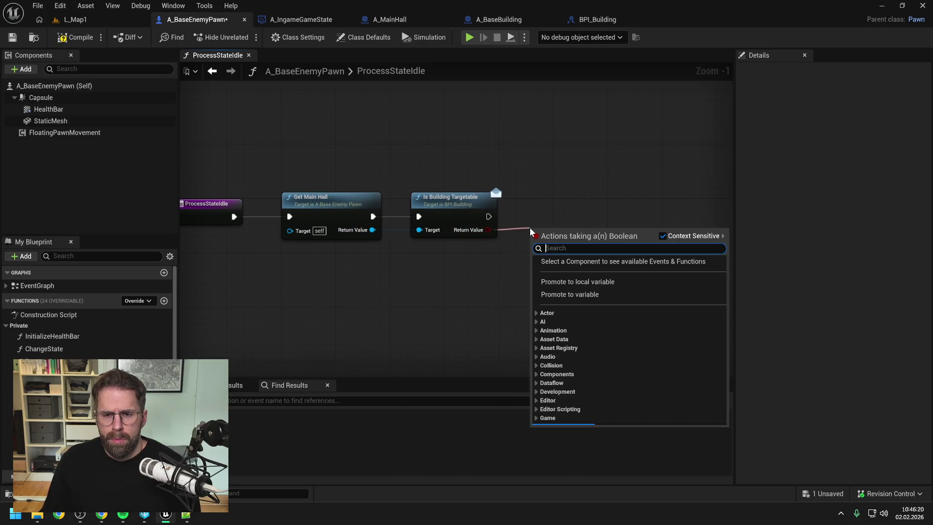
text(branch)
key(Return)
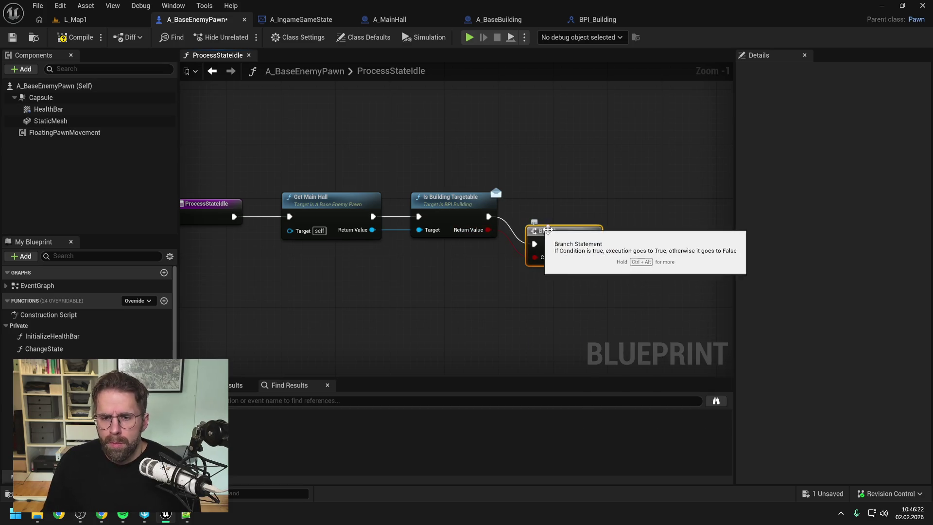
key(q)
drag(647, 205, 590, 206)
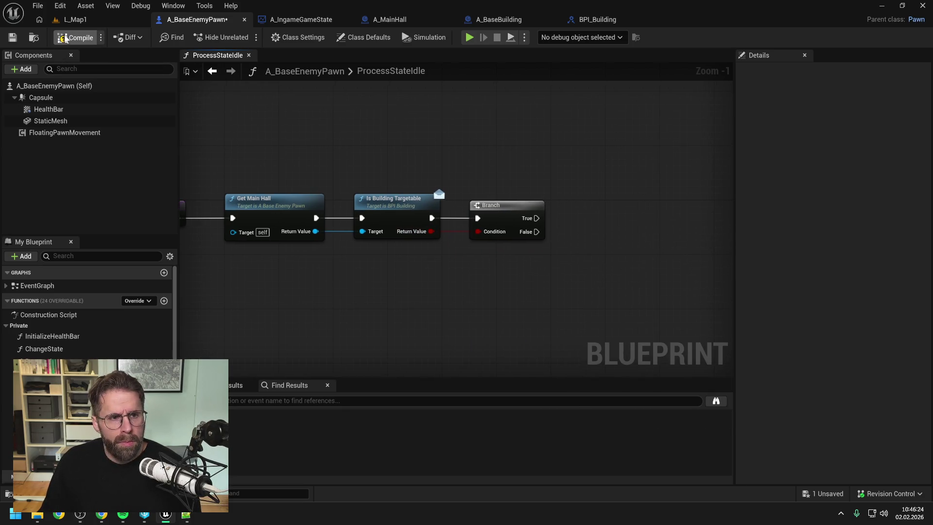
key(ctrl+s)
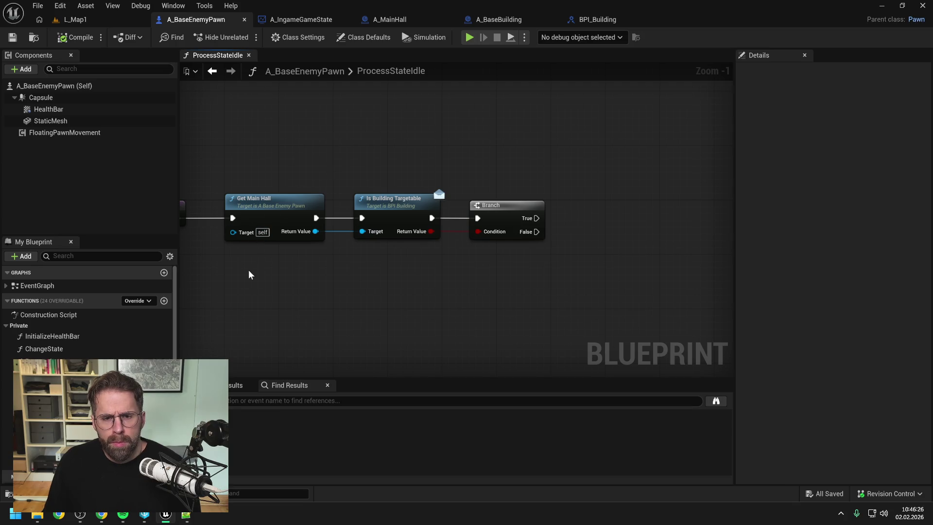
- Add a SET Target node fed by the main hall wire, routed above the nodes
scroll(122, 316, down, 6)
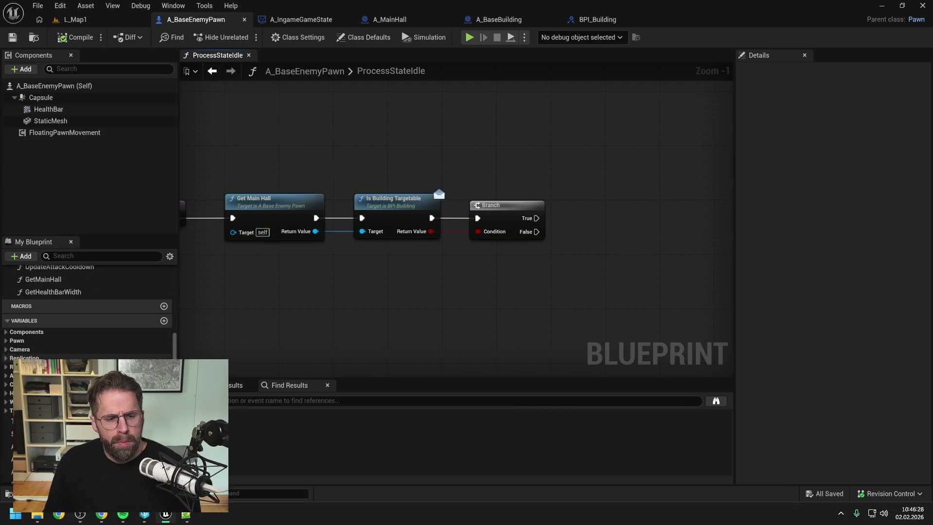
mouse_move(30, 422)
mouse_down()
mouse_move(587, 208)
mouse_move(623, 217)
mouse_up()
click(579, 220)
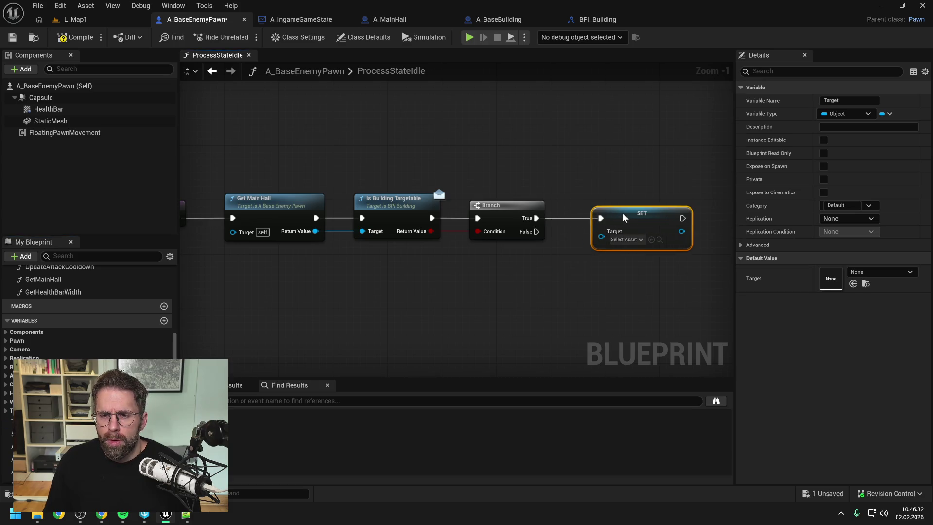
click(546, 268)
double_click(339, 230)
mouse_move(344, 226)
mouse_down()
mouse_move(351, 175)
mouse_move(612, 233)
mouse_move(569, 176)
mouse_up()
double_click(570, 228)
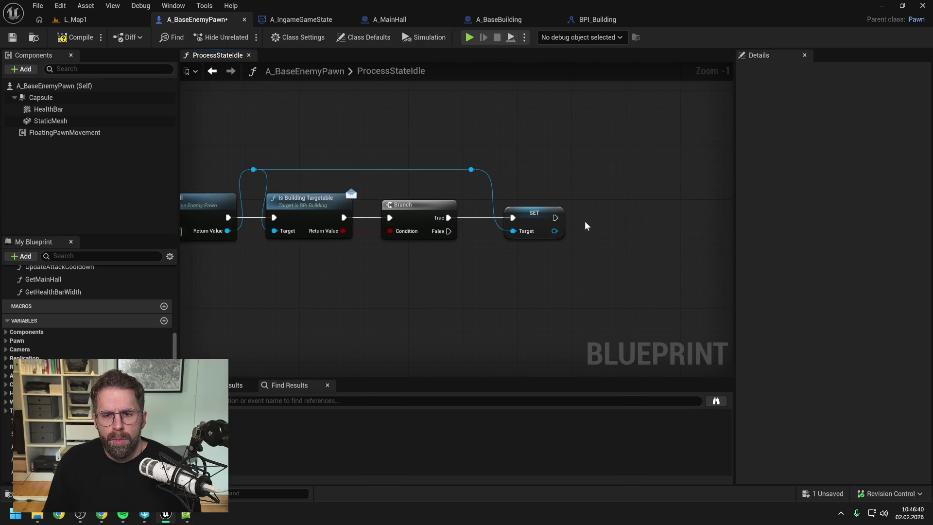
- After SET Target, call Change State with New Value ChaseTarget and save
right_click(584, 222)
text(change stat)
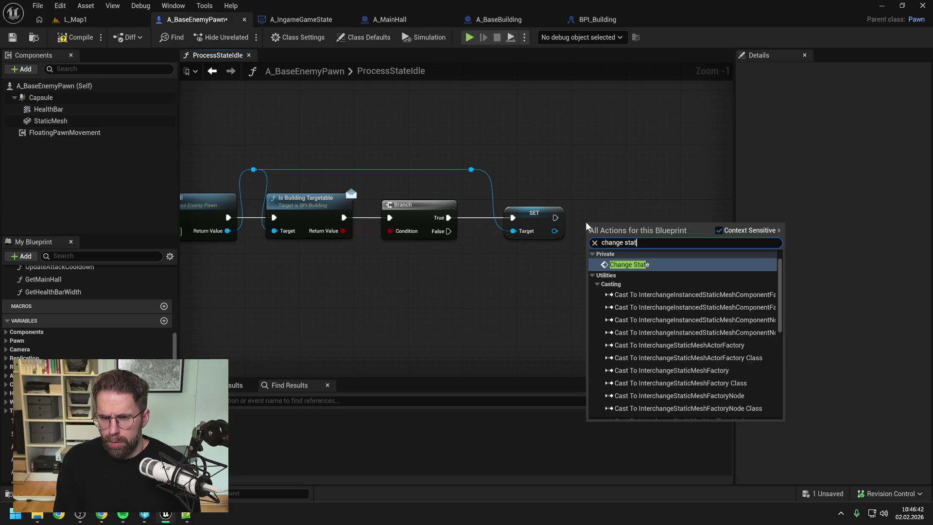
key(Return)
drag(589, 244, 590, 245)
drag(619, 233, 633, 206)
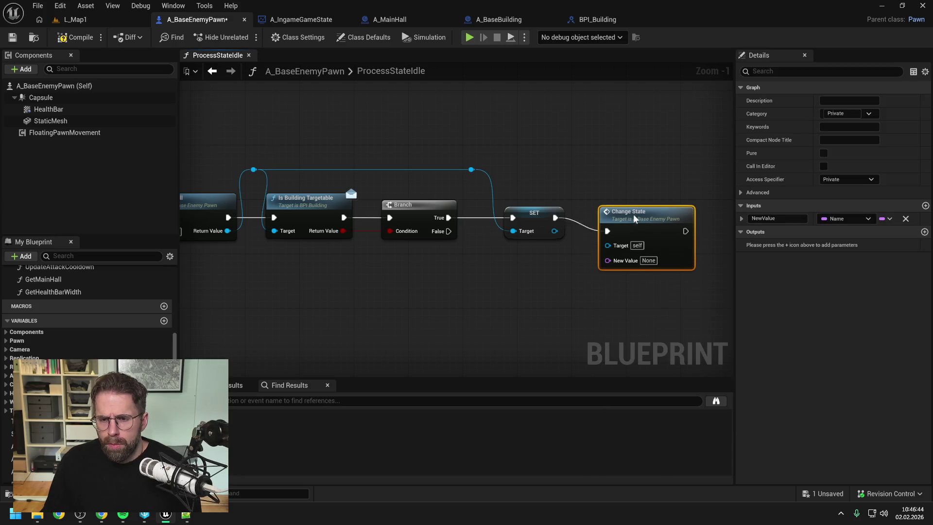
click(649, 247)
text(ChaseTarget)
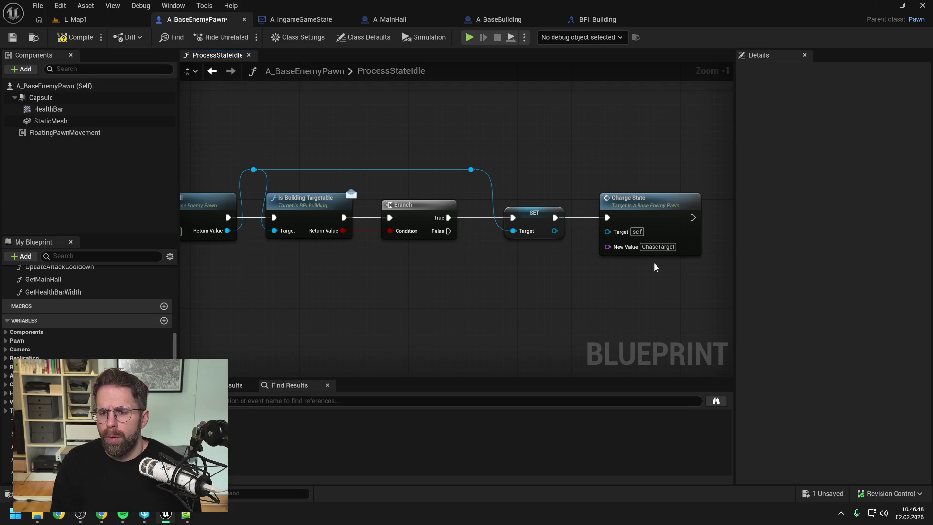
key(ctrl+s)
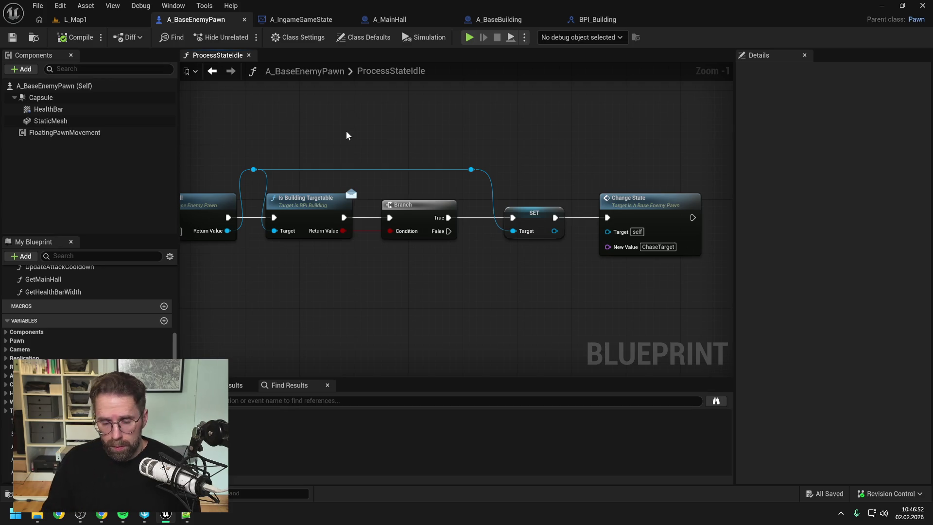
drag(196, 201, 249, 200)
scroll(116, 316, up, 4)
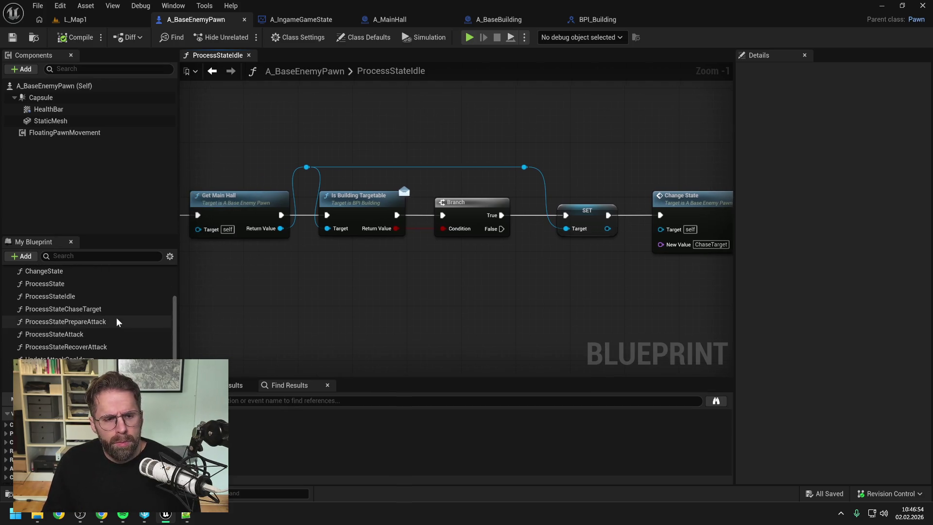
- In ProcessStateChaseTarget, start the function with a validated GET of Target
double_click(94, 309)
scroll(244, 258, up, 3)
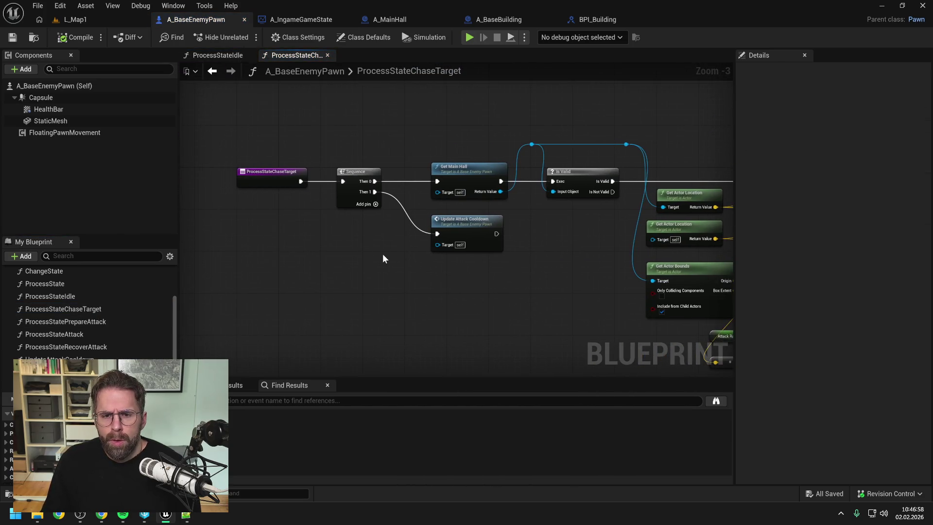
drag(489, 249, 437, 267)
scroll(87, 315, up, 5)
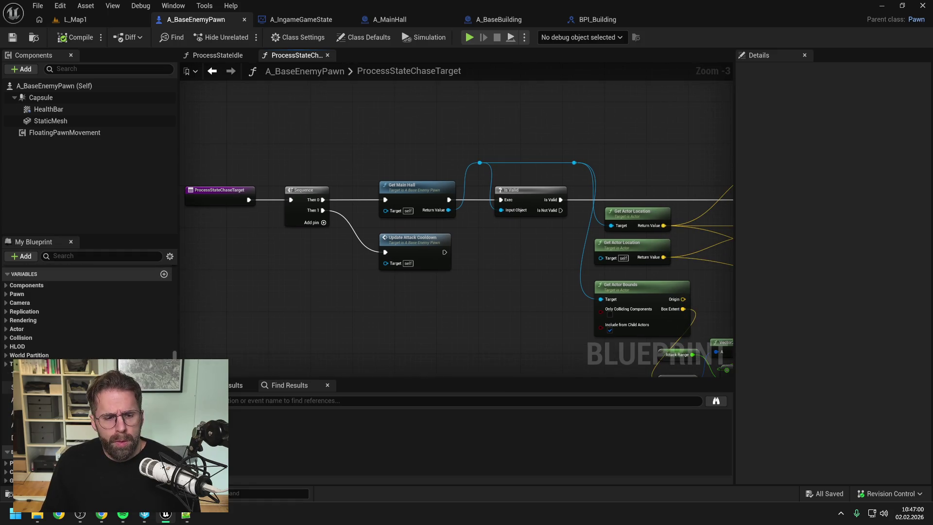
click(39, 374)
mouse_move(385, 149)
mouse_down()
mouse_move(365, 143)
mouse_move(278, 244)
mouse_move(445, 228)
mouse_up()
click(389, 166)
right_click(397, 150)
click(446, 258)
click(428, 147)
mouse_move(395, 199)
mouse_down()
mouse_move(286, 199)
mouse_move(419, 252)
mouse_up()
drag(420, 240, 349, 189)
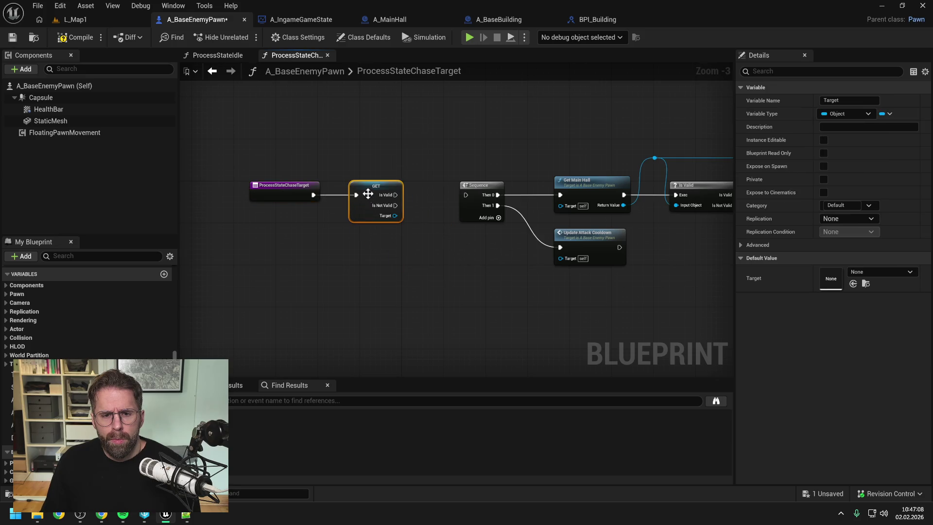
click(401, 262)
- Run Change State with New Value Idle when Target is not valid, and save
right_click(420, 269)
click(409, 243)
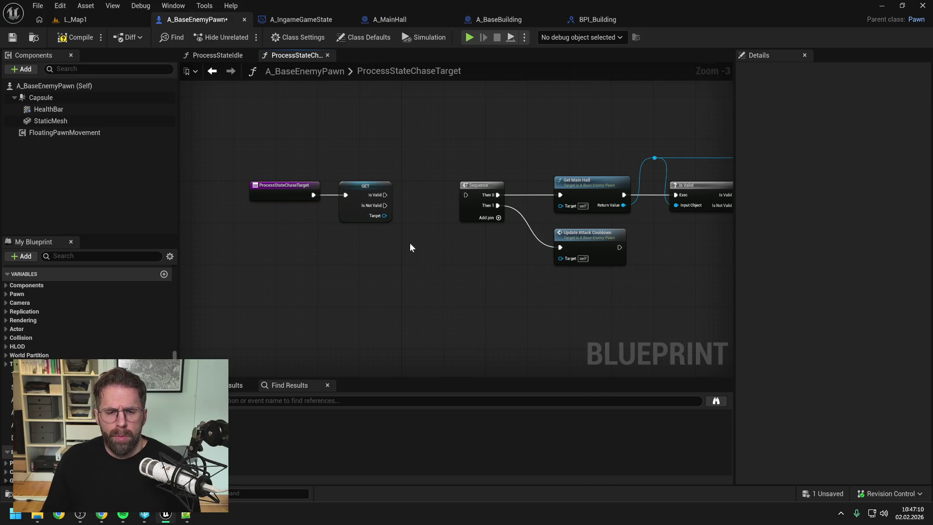
right_click(415, 264)
text(change s)
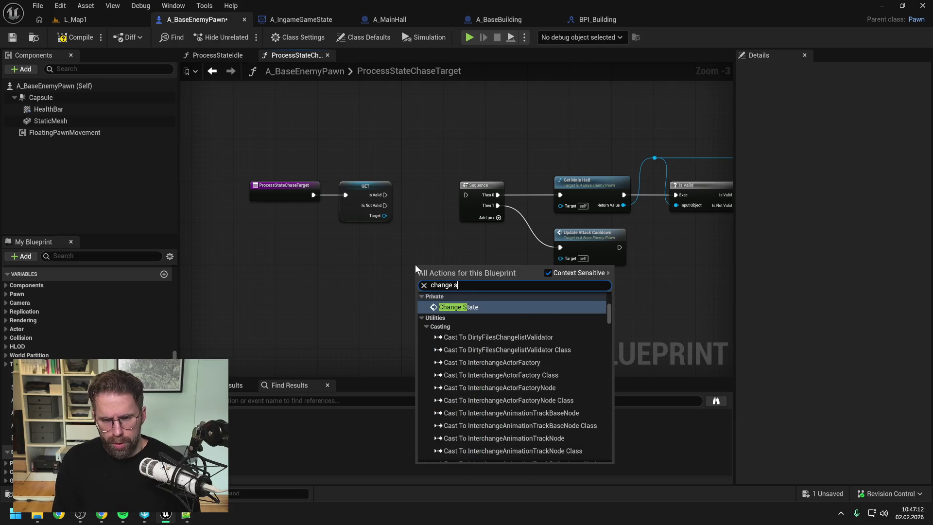
key(Return)
click(449, 301)
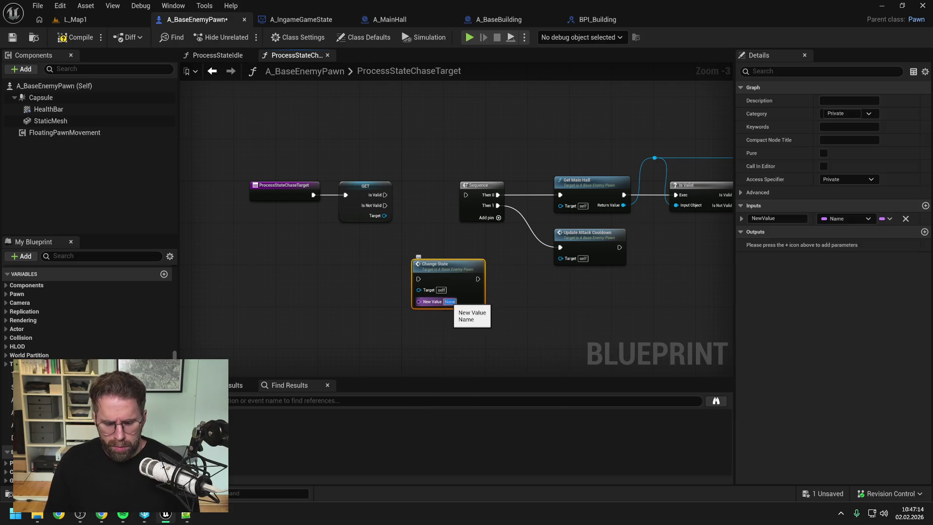
click(439, 313)
key(ctrl+s)
mouse_move(386, 206)
mouse_down()
mouse_move(418, 279)
mouse_move(425, 248)
mouse_up()
click(430, 222)
mouse_move(406, 206)
mouse_down()
mouse_move(487, 245)
mouse_move(368, 247)
mouse_move(410, 212)
mouse_up()
click(402, 209)
- Add Is Building Targetable on the valid Target, followed by a Branch
text(is target)
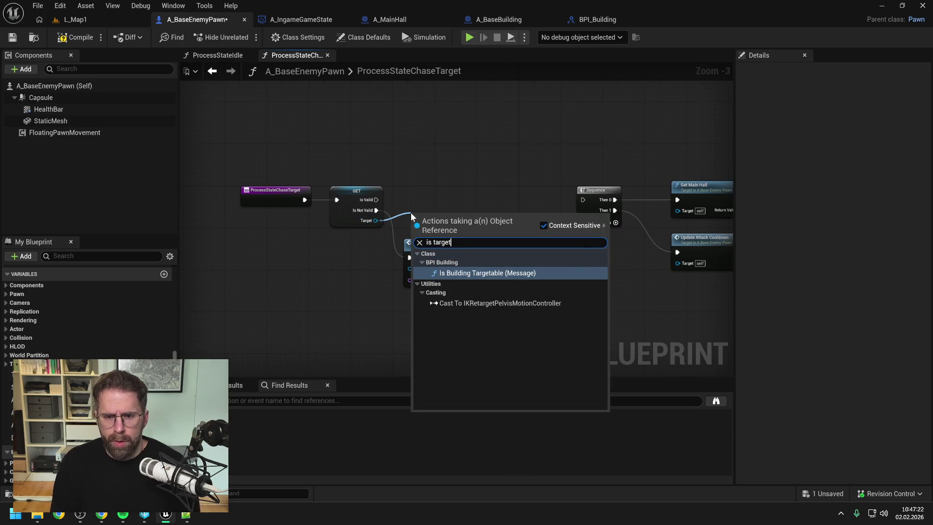
click(487, 267)
mouse_move(442, 200)
mouse_down()
mouse_move(440, 190)
mouse_move(497, 209)
mouse_move(492, 188)
mouse_up()
click(518, 220)
text(branch)
key(Return)
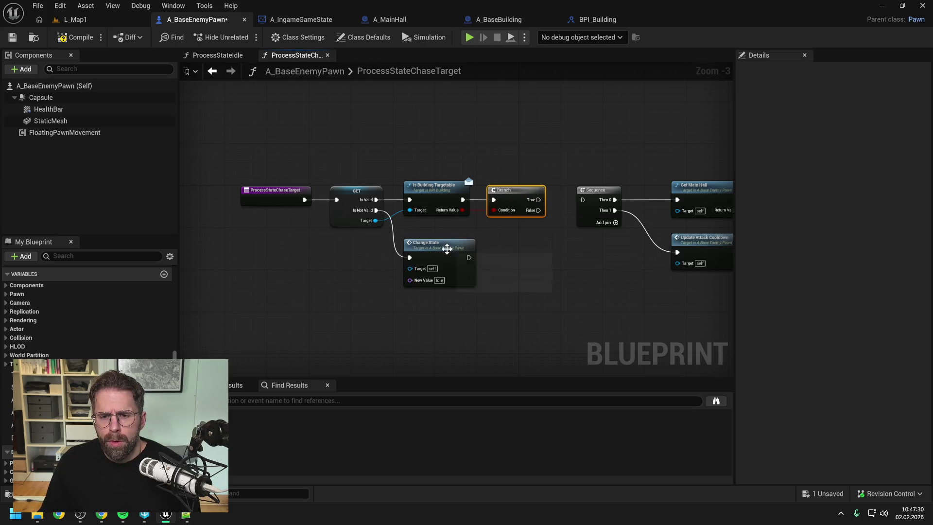
- Route the Branch False and Not Valid wires into Change State Idle, then compile and save
drag(446, 248, 590, 263)
mouse_move(225, 152)
mouse_down()
mouse_move(558, 287)
mouse_move(516, 270)
mouse_move(482, 269)
mouse_up()
mouse_move(459, 210)
mouse_down()
mouse_move(478, 273)
mouse_move(518, 259)
mouse_up()
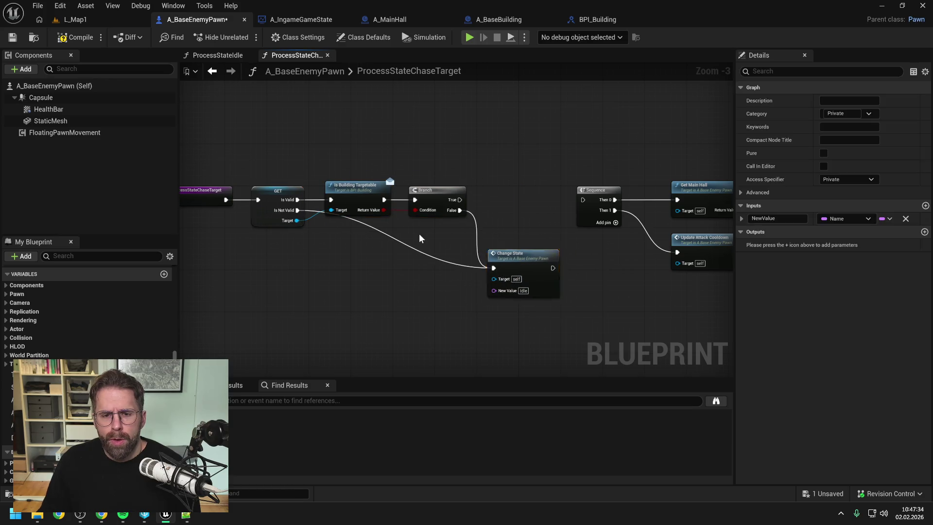
double_click(372, 226)
mouse_move(373, 226)
mouse_down()
mouse_move(322, 252)
mouse_move(467, 252)
mouse_up()
double_click(358, 253)
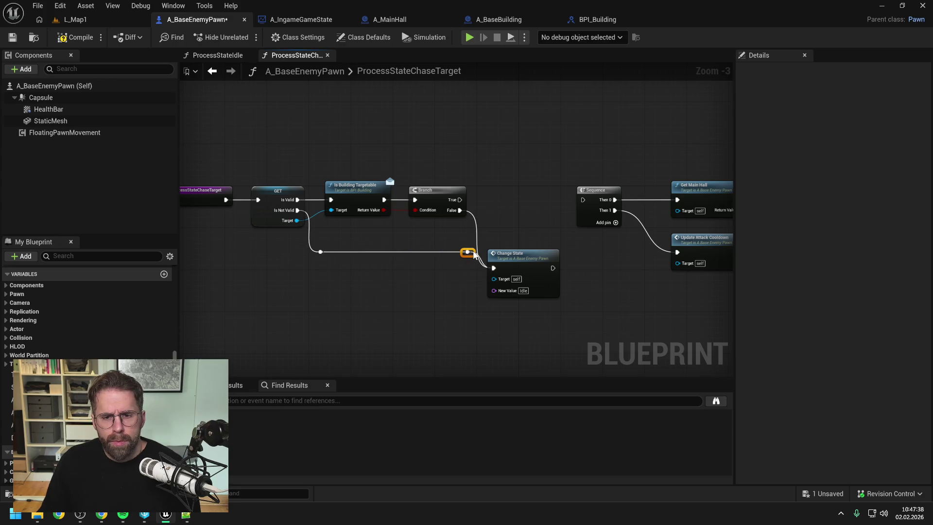
mouse_move(460, 210)
mouse_down()
mouse_move(468, 250)
mouse_move(529, 253)
mouse_up()
click(513, 218)
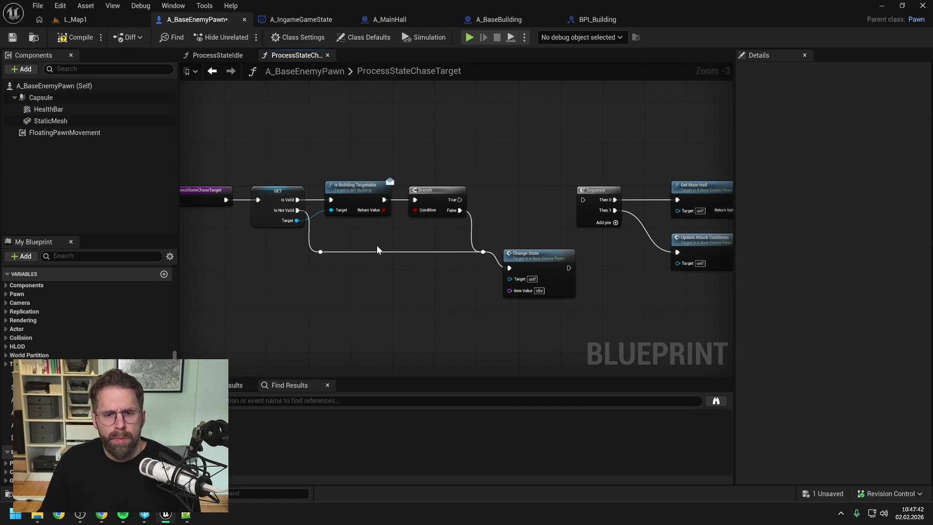
click(66, 37)
key(ctrl+s)
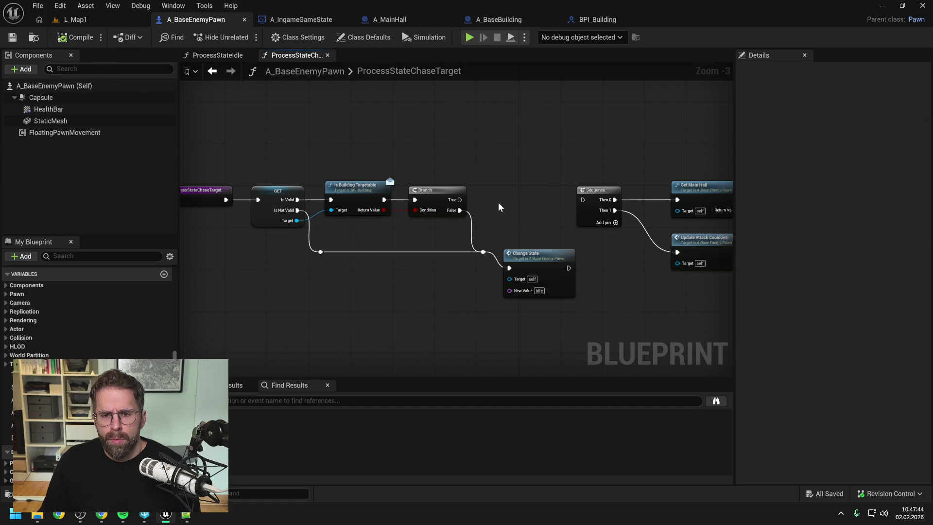
key(Home)
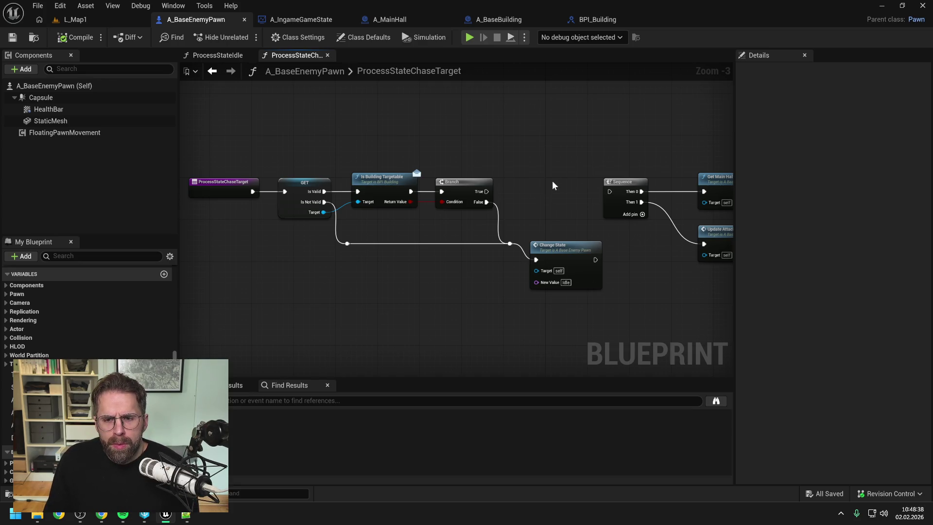
- Disconnect Update Attack Cooldown and move it below the check chain
drag(552, 183, 491, 193)
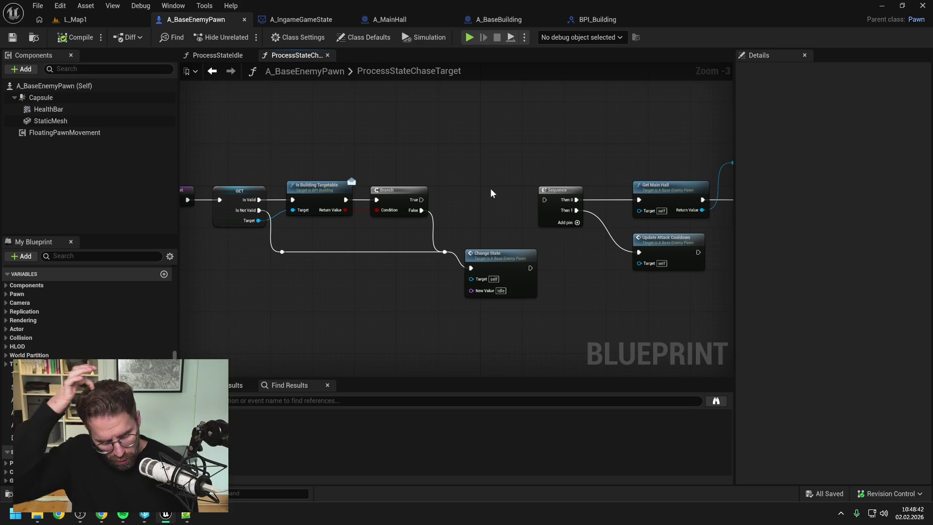
mouse_move(490, 193)
mouse_down()
mouse_move(541, 204)
mouse_move(572, 186)
mouse_move(476, 189)
mouse_up()
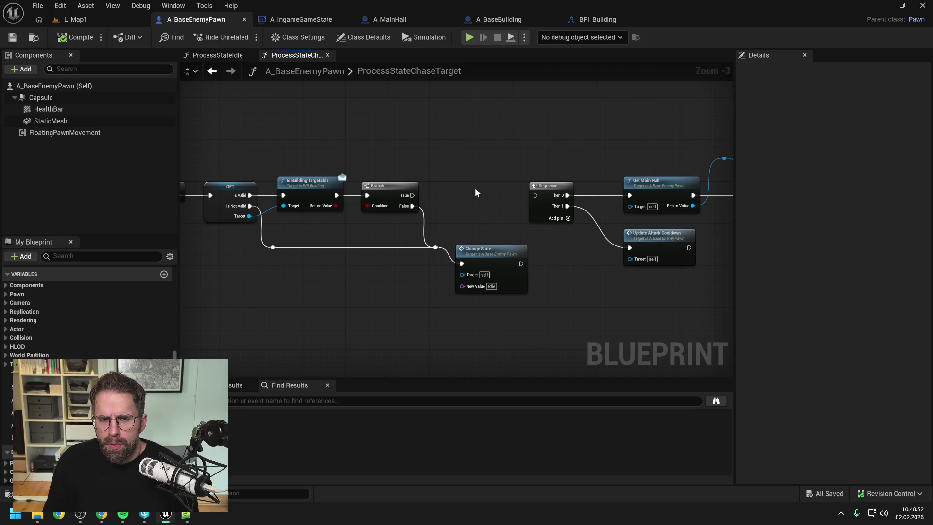
alt+click(629, 248)
drag(636, 234, 261, 281)
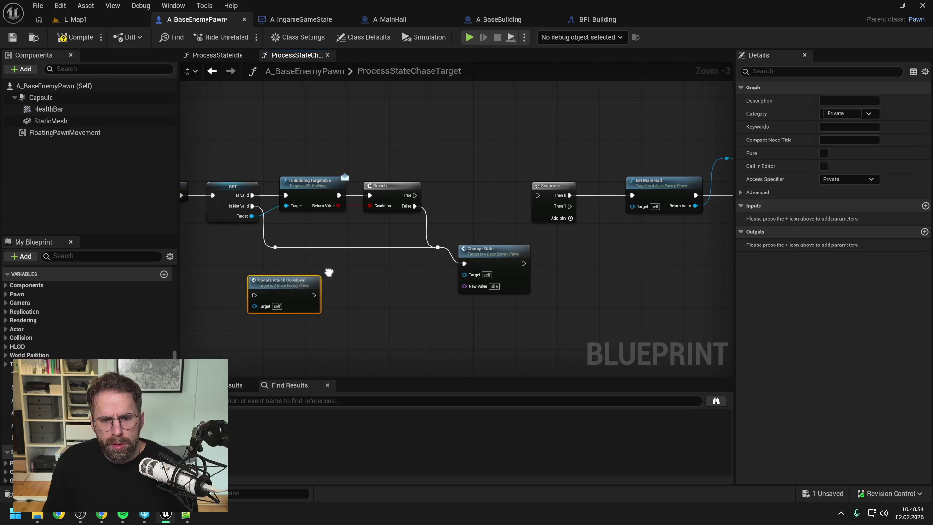
drag(329, 272, 447, 271)
- Add a Sequence after the entry: Then 0 to GET Target, Then 1 to Update Attack Cooldown; save
right_click(281, 255)
text(sequence)
key(Return)
mouse_move(292, 256)
mouse_down()
mouse_move(266, 235)
mouse_move(330, 194)
mouse_move(330, 294)
mouse_up()
mouse_move(299, 195)
mouse_down()
mouse_move(291, 234)
mouse_move(262, 240)
mouse_up()
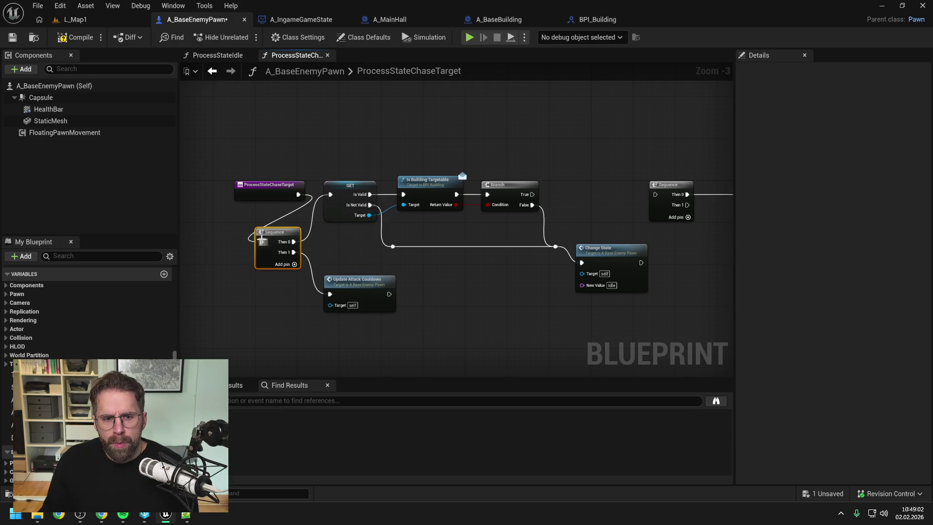
mouse_move(334, 195)
mouse_down()
mouse_move(284, 220)
mouse_move(272, 243)
mouse_up()
click(352, 200)
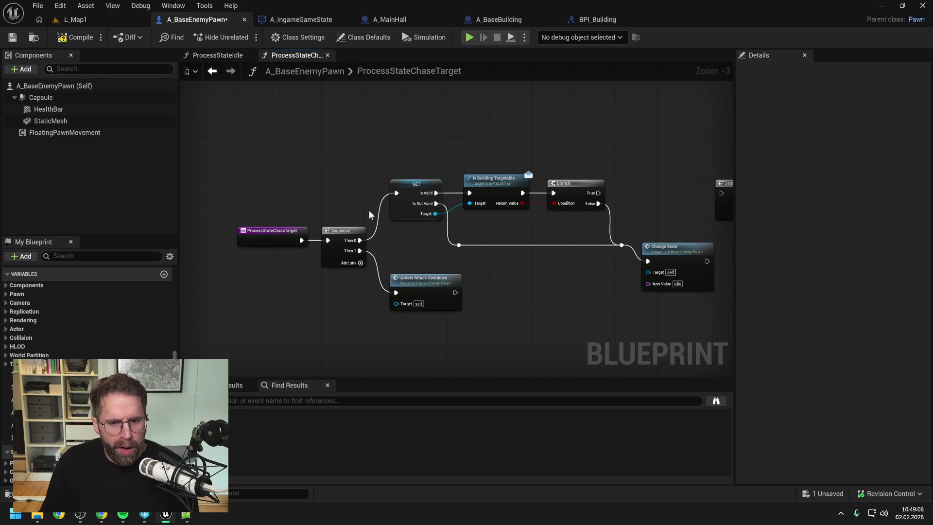
drag(436, 290, 435, 290)
click(418, 252)
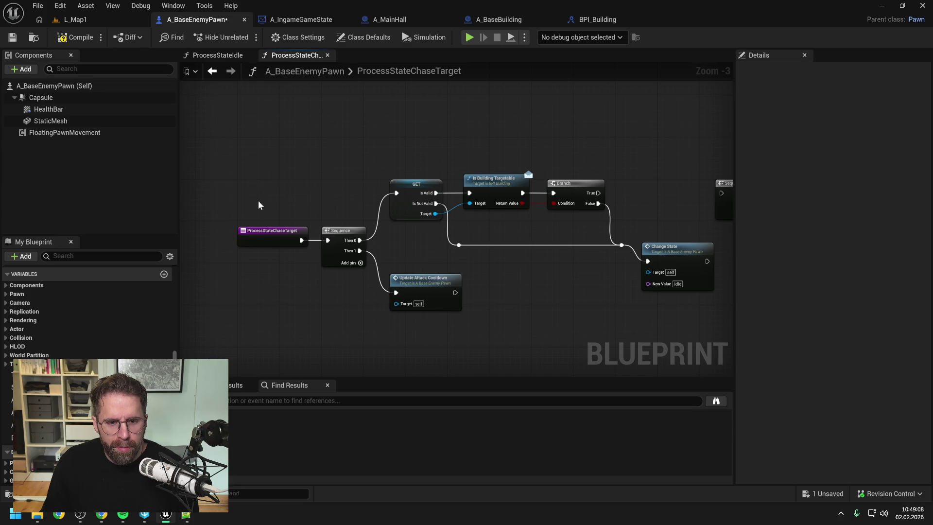
key(ctrl+s)
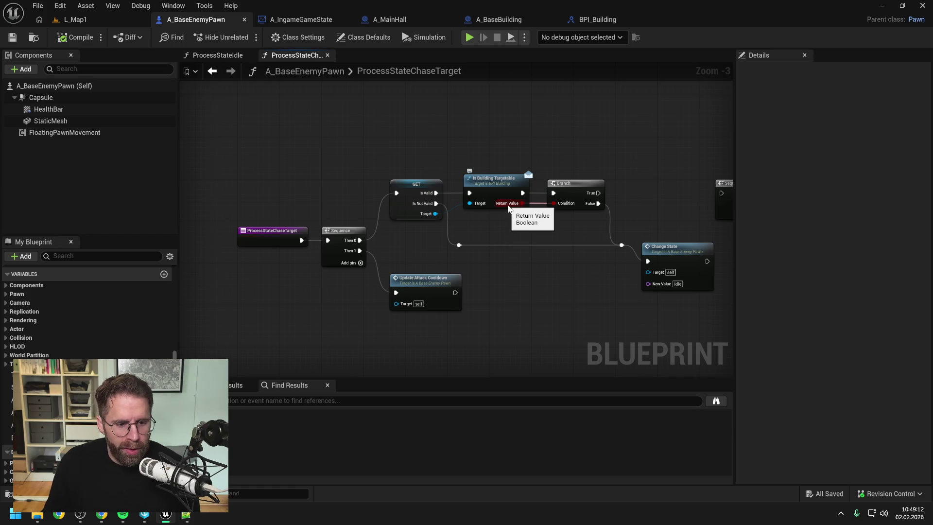
- Connect the Branch's True output to the following chase logic and save the blueprint
drag(508, 208, 462, 206)
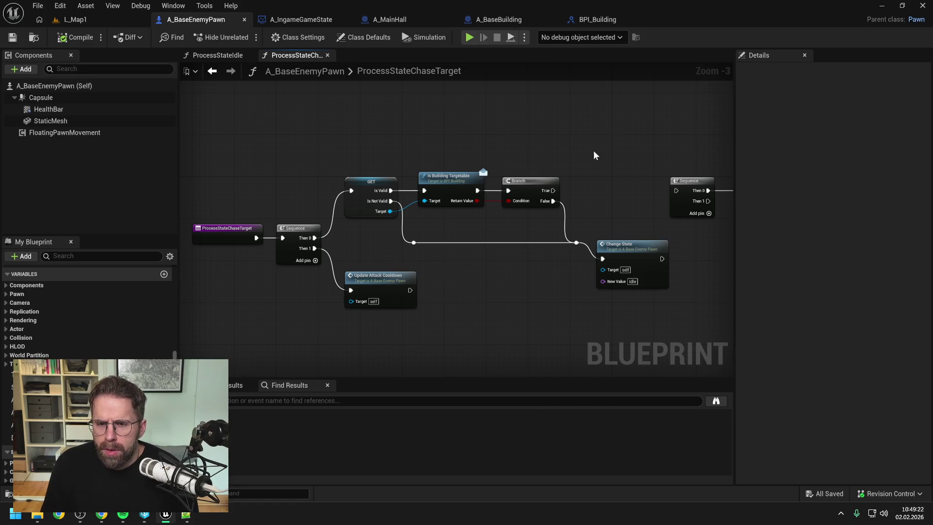
drag(594, 155, 458, 155)
drag(401, 181, 524, 181)
drag(663, 213, 477, 200)
scroll(477, 200, down, 1)
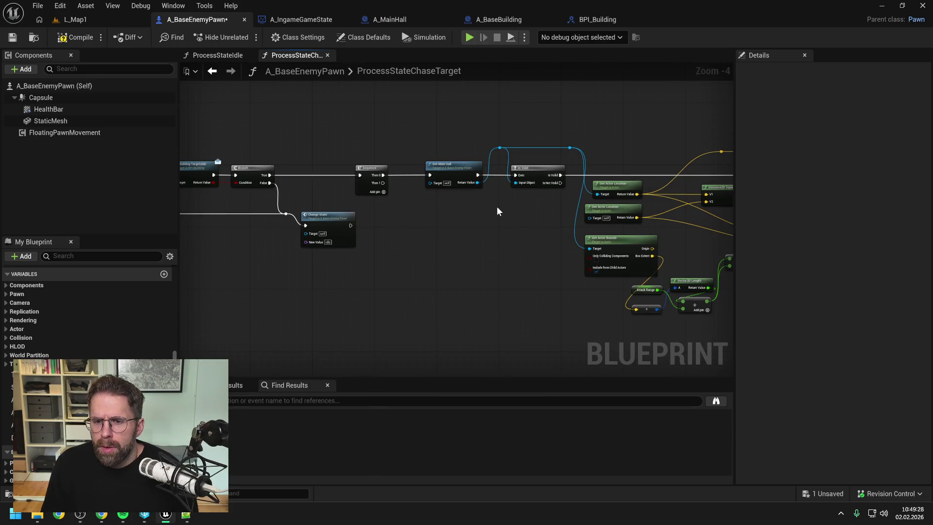
drag(508, 206, 380, 210)
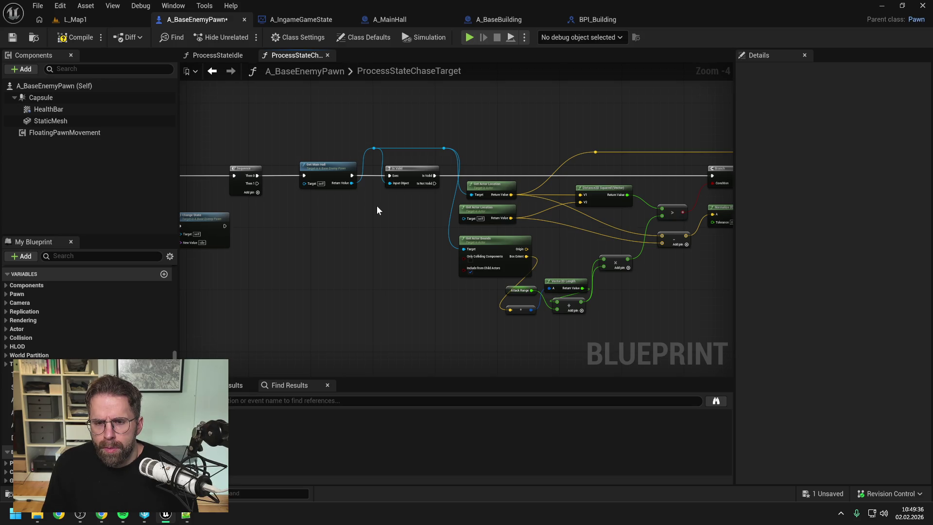
drag(358, 210, 505, 215)
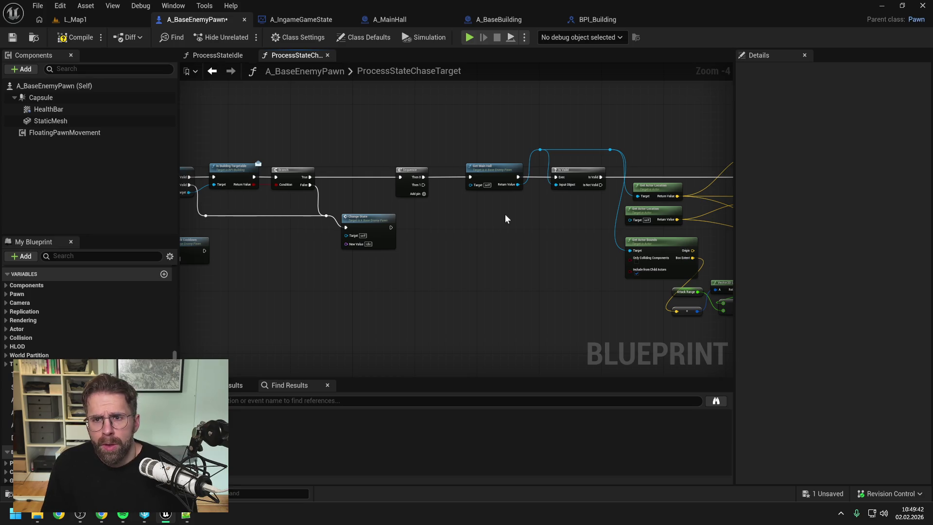
key(ctrl+s)
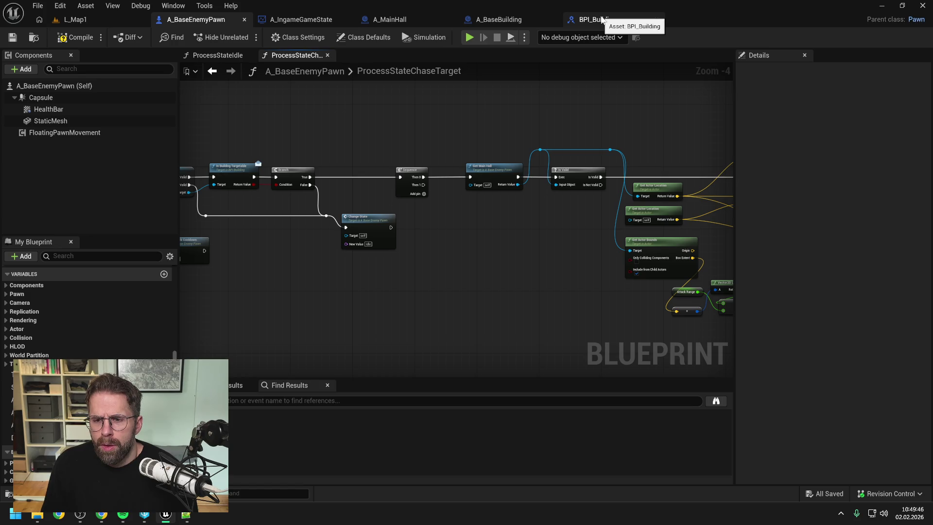
- Add a function named GetBuildingBounds to BPI_Building, then save and compile
click(602, 20)
click(687, 162)
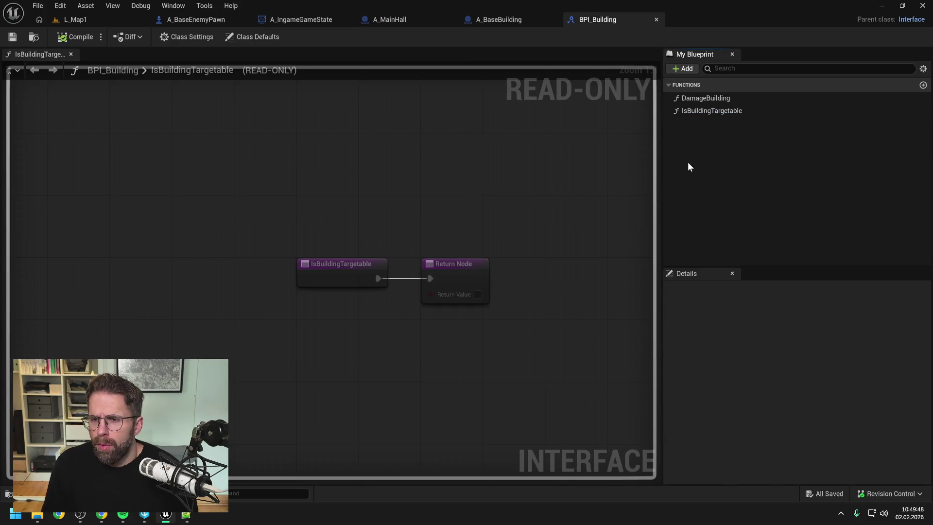
click(923, 85)
text(G)
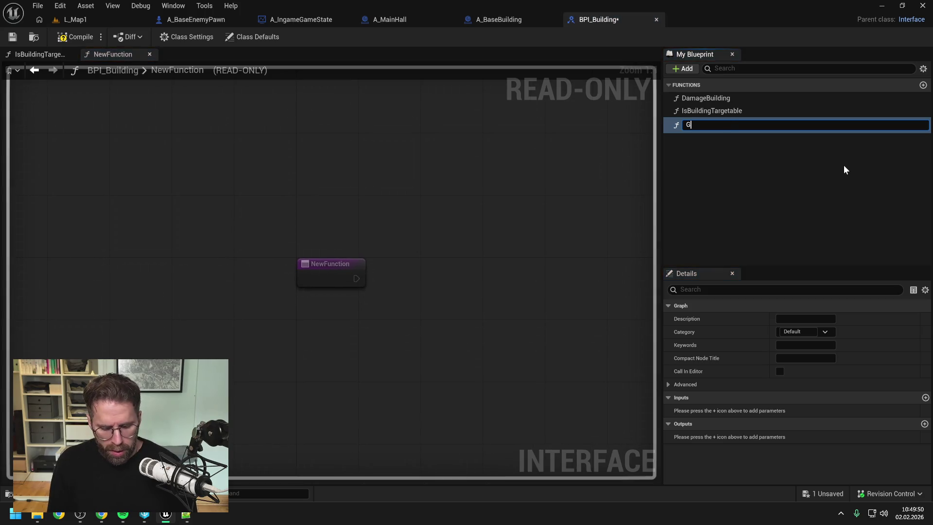
text(etBuildingBounds)
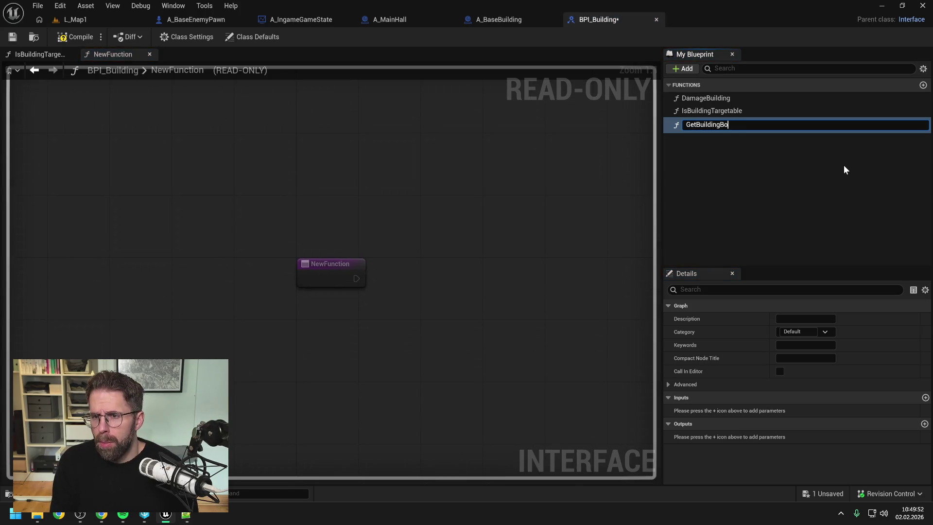
key(Return)
key(ctrl+s)
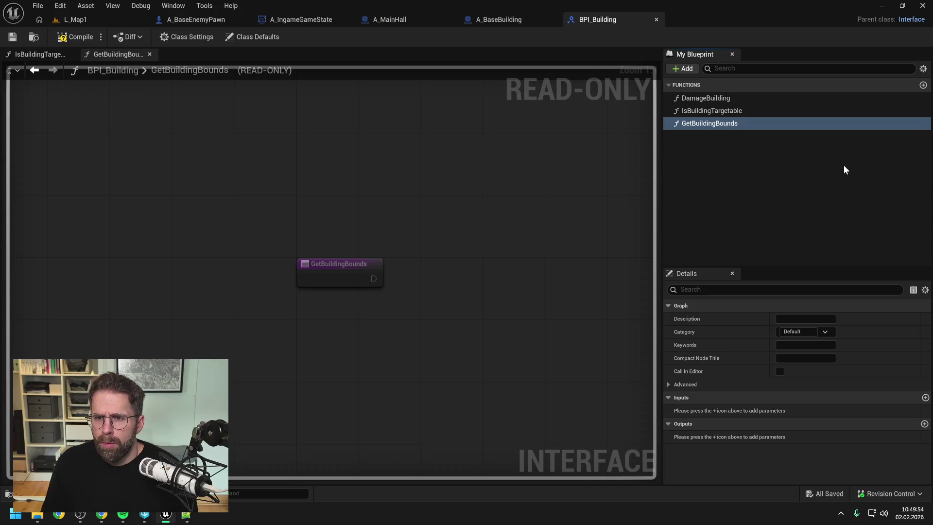
click(76, 36)
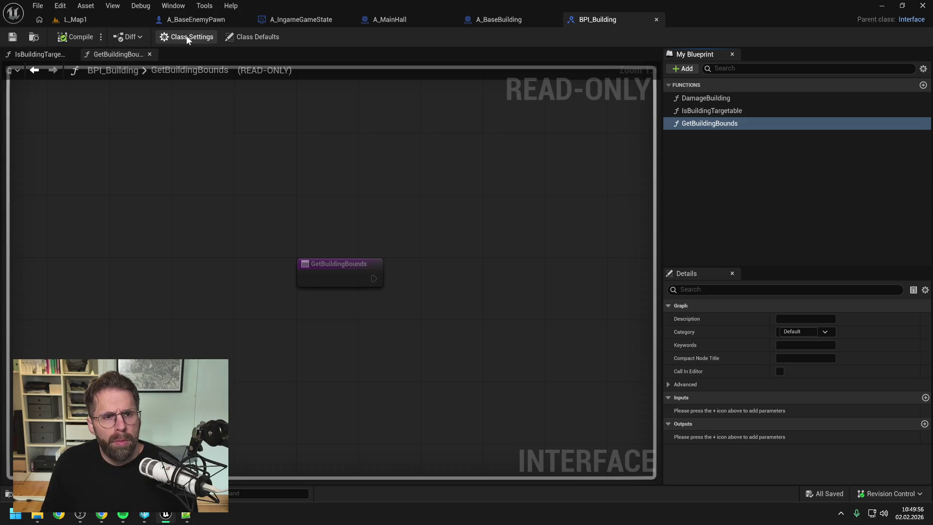
- Review the A_MainHall, A_BaseBuilding and enemy pawn chase graphs, then return to GetBuildingBounds
click(395, 18)
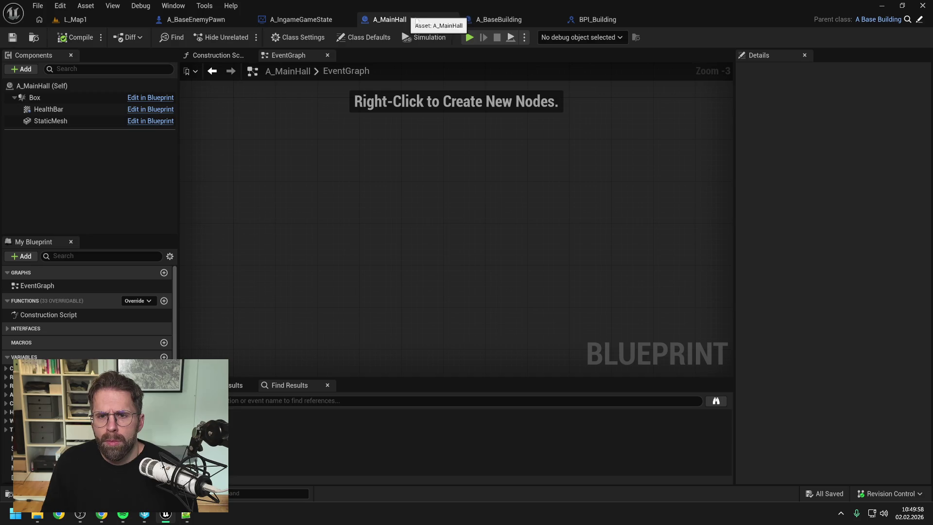
click(501, 20)
click(601, 19)
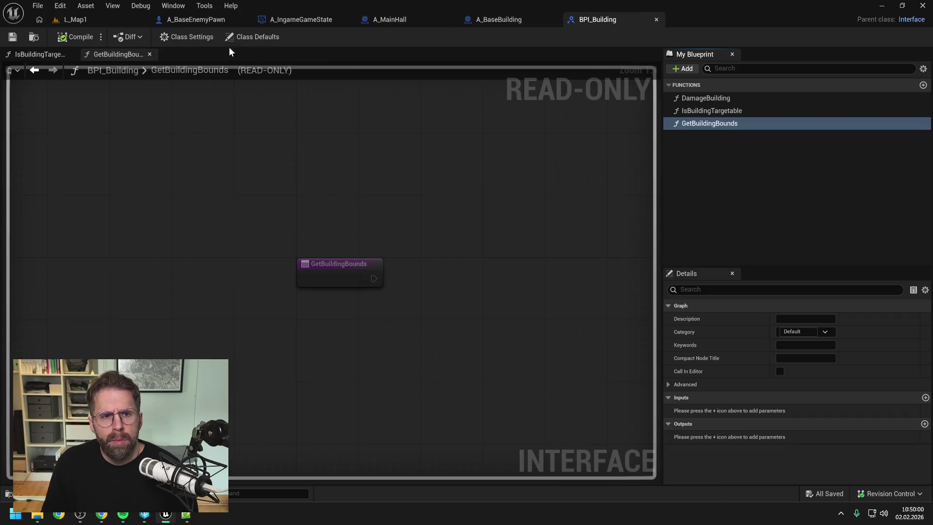
click(192, 20)
click(423, 117)
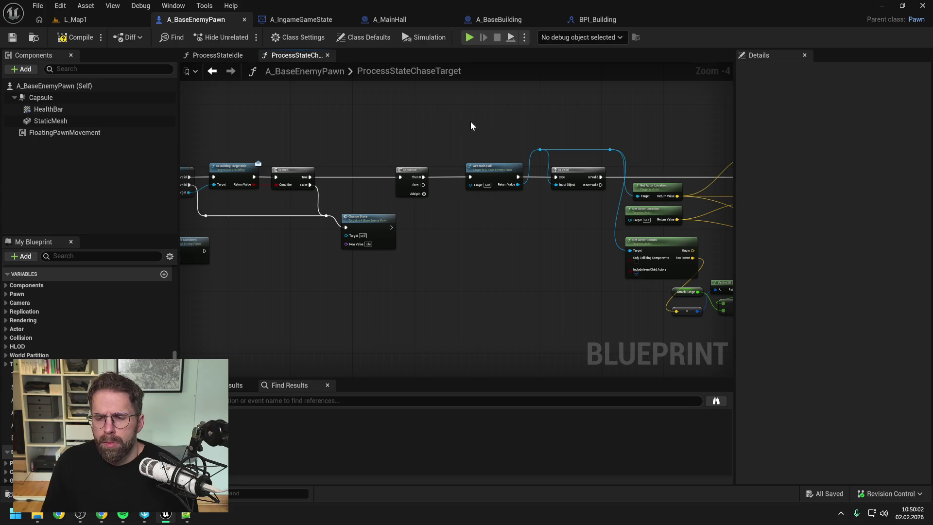
drag(582, 123, 490, 124)
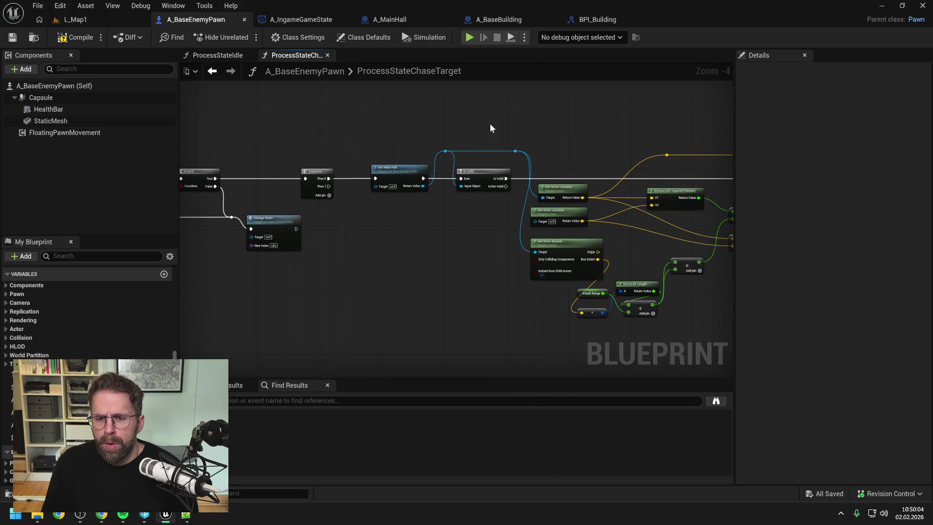
click(597, 19)
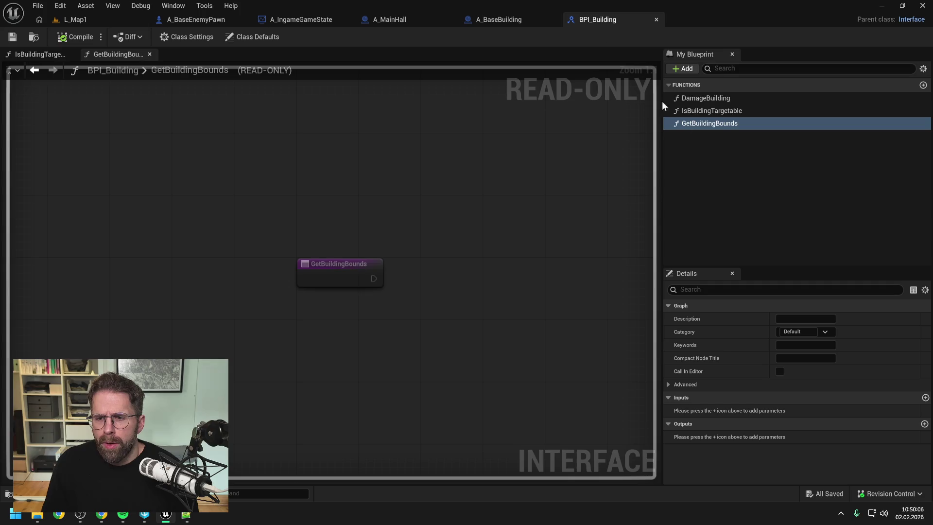
- Give GetBuildingBounds a Box Sphere Bounds output named ReturnValue, then save and compile
click(924, 425)
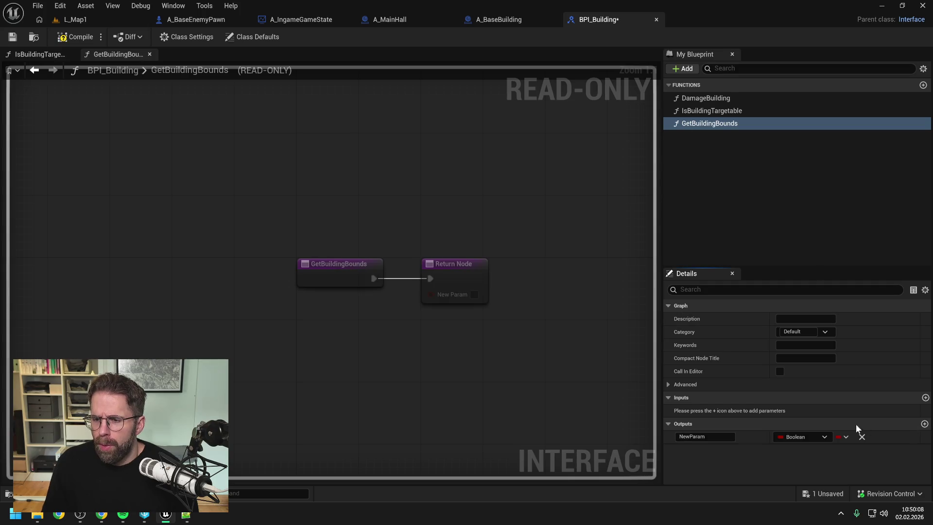
click(806, 435)
text(bounds)
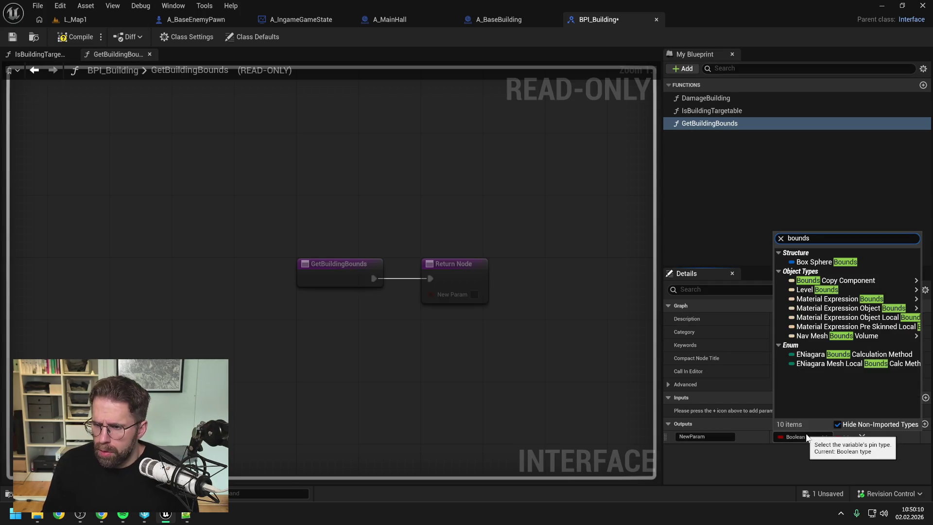
click(834, 261)
text(ReturnValue)
key(Return)
key(ctrl+s)
click(76, 37)
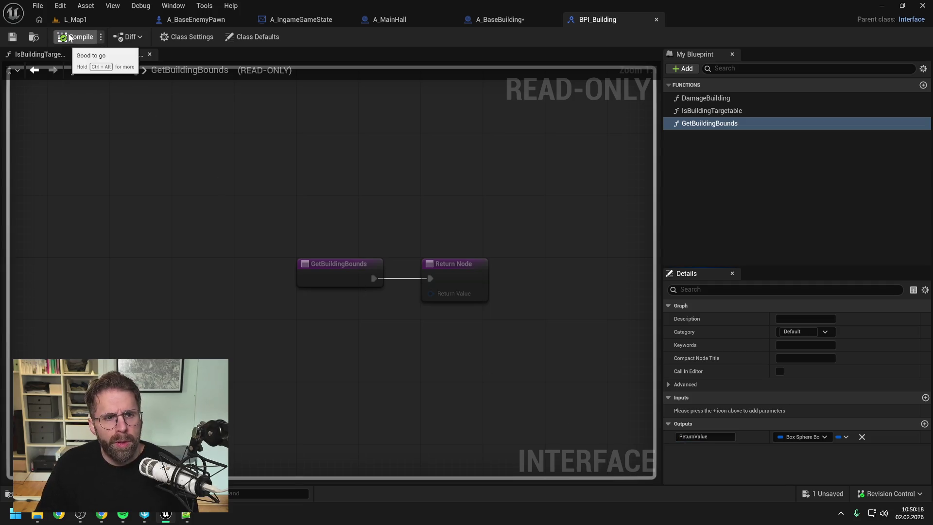
- Call Get Building Bounds on Target and split its return into origin, extent and radius
click(192, 22)
mouse_move(369, 252)
mouse_down()
mouse_move(474, 225)
mouse_move(448, 203)
mouse_up()
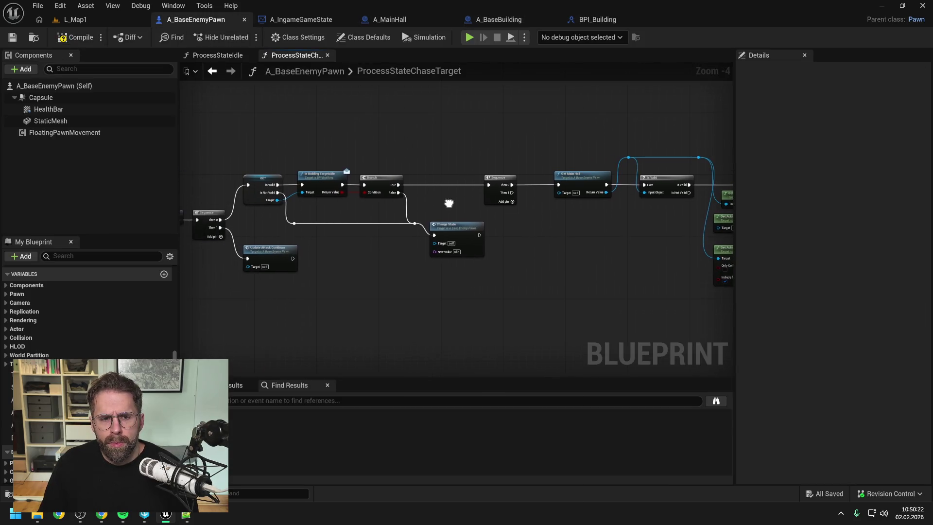
double_click(291, 197)
mouse_move(291, 197)
mouse_down()
mouse_move(288, 163)
mouse_move(520, 217)
mouse_up()
text(get bound)
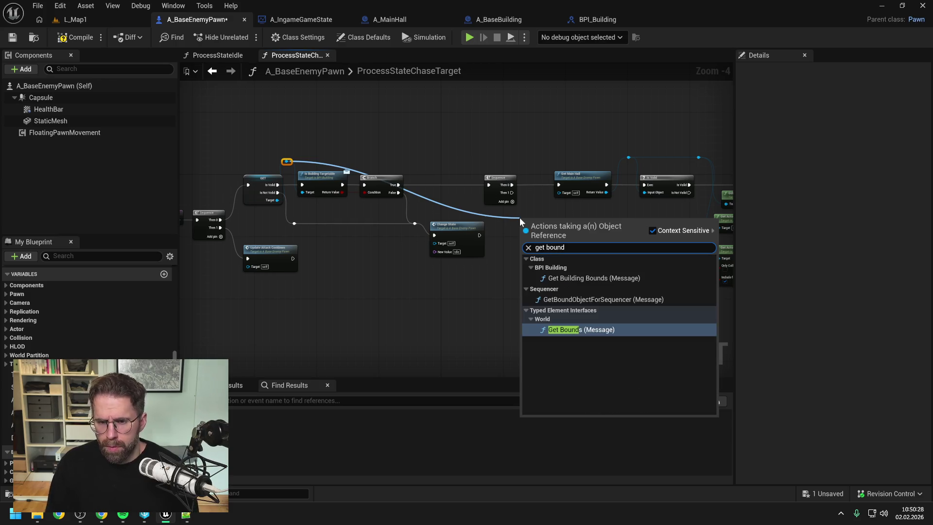
click(591, 279)
drag(563, 239, 581, 251)
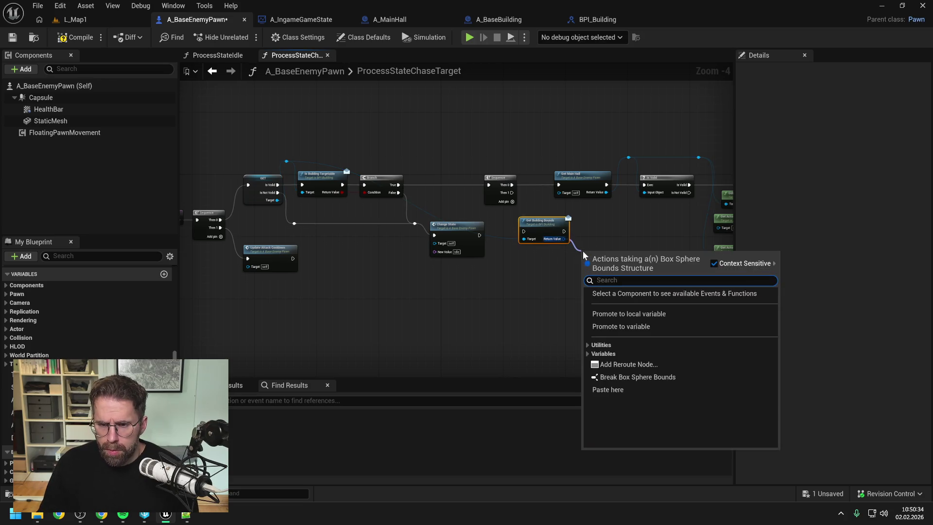
right_click(561, 240)
click(596, 295)
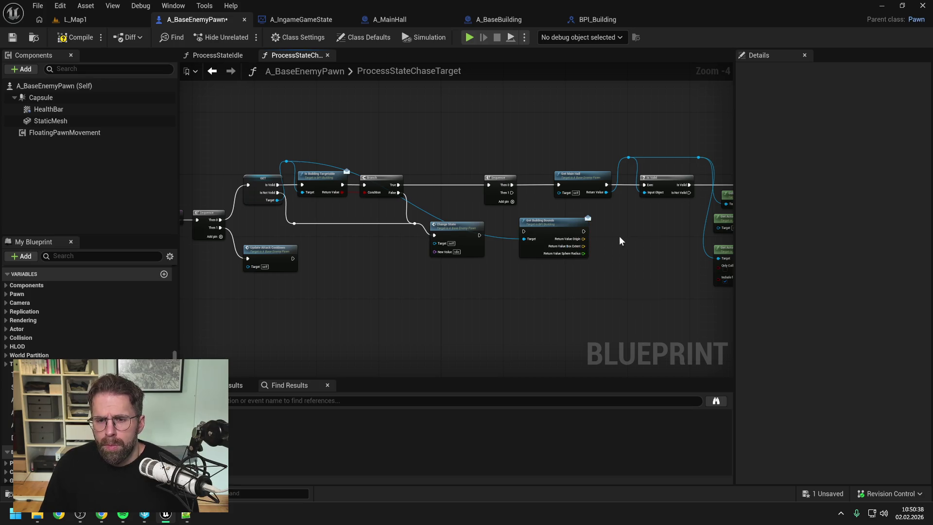
- Run Get Building Bounds from Branch True and delete the Sequence, Get Main Hall and Is Valid nodes
mouse_move(398, 184)
mouse_down()
mouse_move(428, 211)
mouse_move(521, 231)
mouse_up()
drag(415, 130, 569, 200)
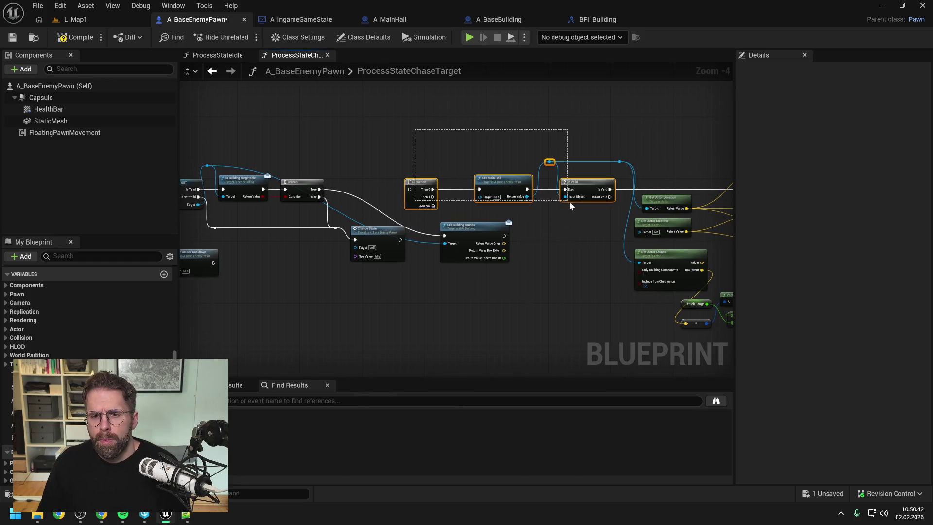
key(Delete)
mouse_move(474, 226)
mouse_down()
mouse_move(453, 171)
mouse_move(438, 179)
mouse_move(334, 171)
mouse_up()
double_click(334, 193)
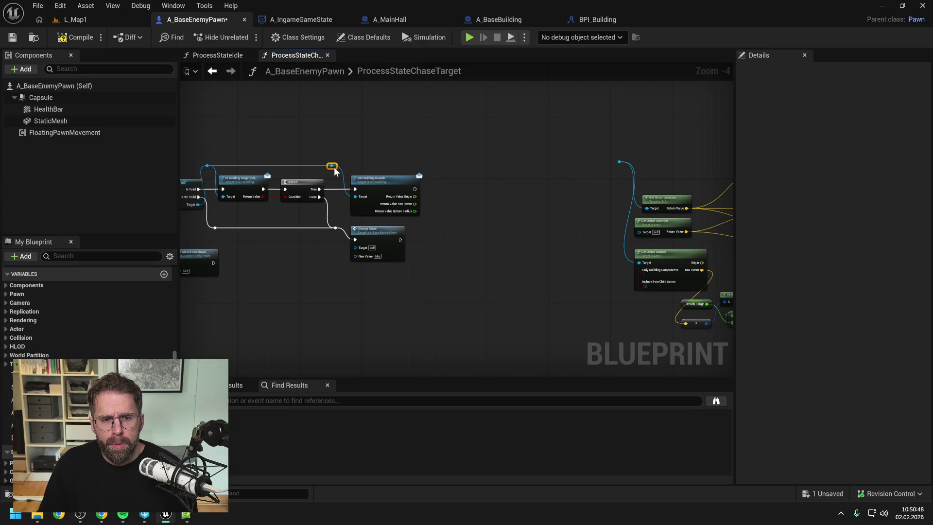
mouse_move(397, 162)
mouse_down()
mouse_move(453, 183)
mouse_move(381, 191)
mouse_move(399, 202)
mouse_move(303, 199)
mouse_up()
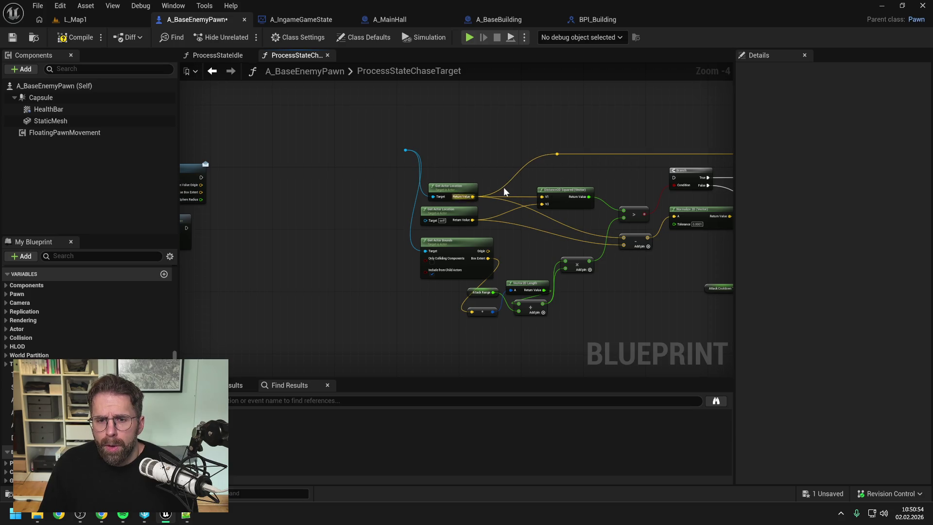
- Insert reroute nodes on the wire and position them along it
right_click(510, 194)
click(529, 228)
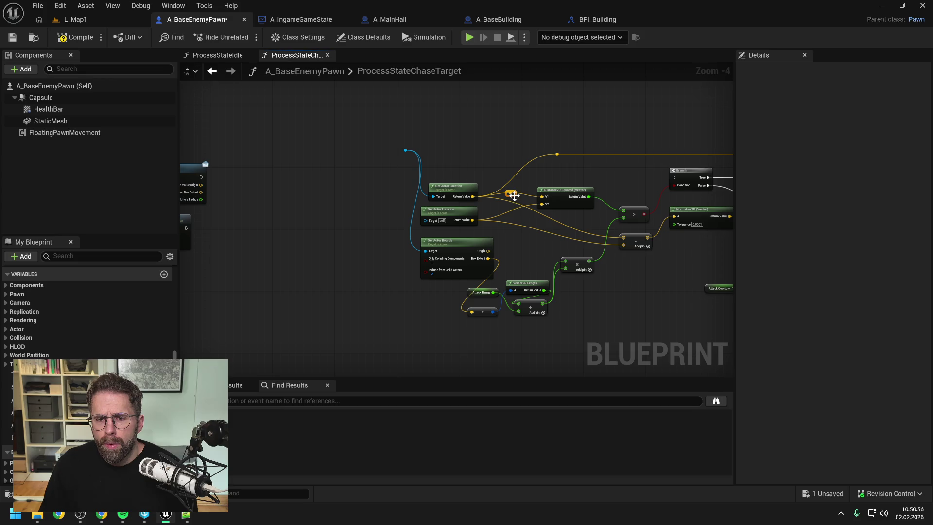
drag(514, 195, 497, 165)
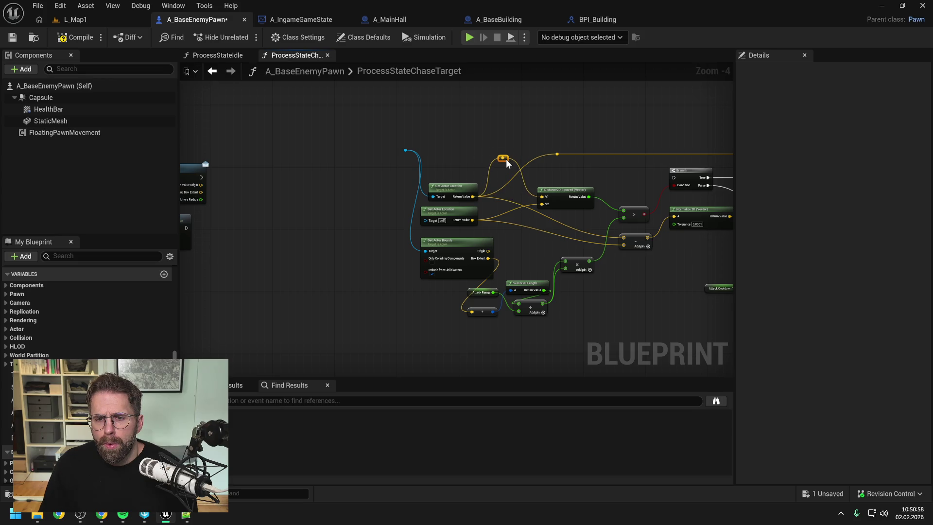
mouse_move(506, 163)
mouse_down()
mouse_move(505, 195)
mouse_move(515, 198)
mouse_up()
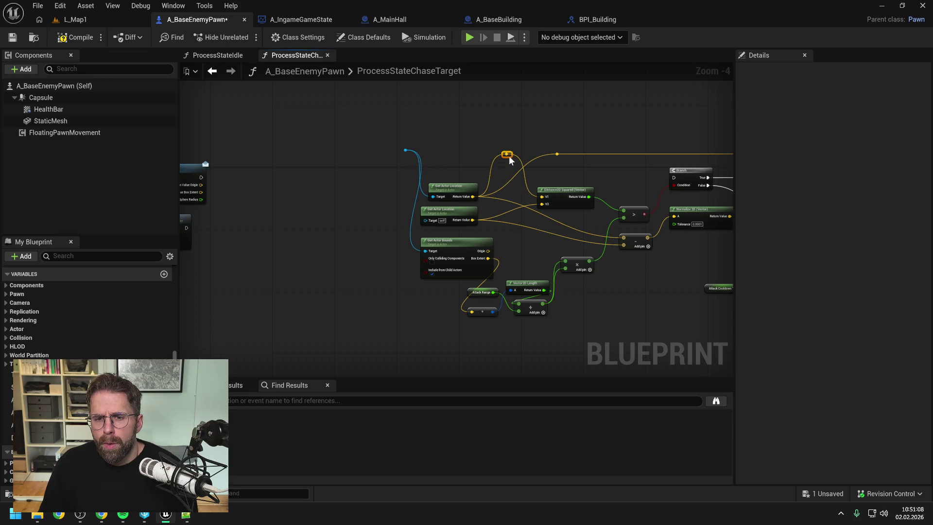
drag(556, 154, 635, 154)
mouse_move(506, 153)
mouse_down()
mouse_move(636, 155)
mouse_move(635, 243)
mouse_move(626, 242)
mouse_up()
click(611, 165)
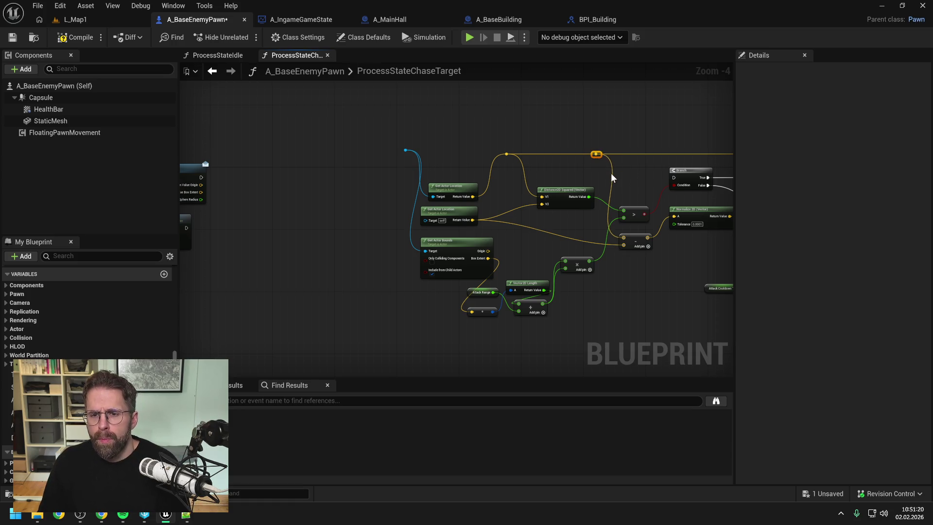
- Wire Get Building Bounds' Origin into the distance check and its Box Extent into the range math
drag(488, 130, 568, 126)
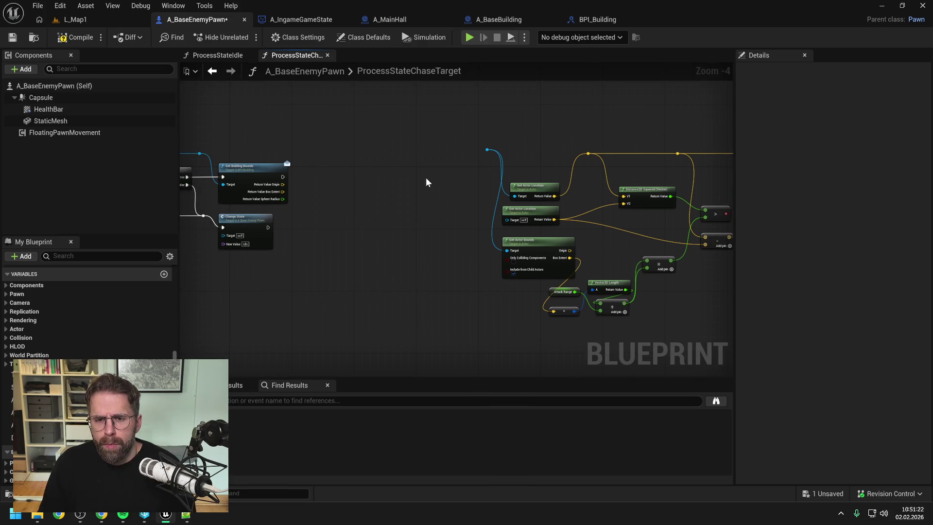
drag(427, 178, 470, 177)
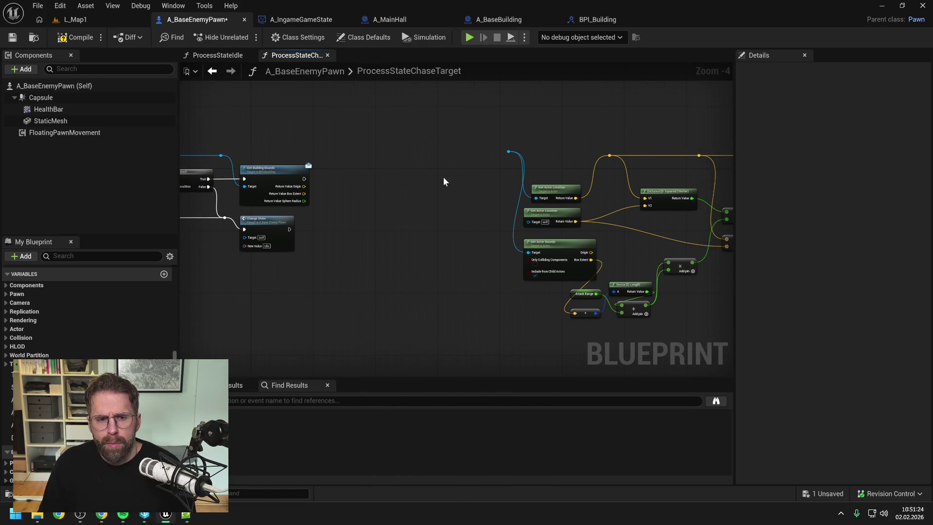
mouse_move(324, 188)
mouse_down()
mouse_move(514, 186)
mouse_move(629, 156)
mouse_up()
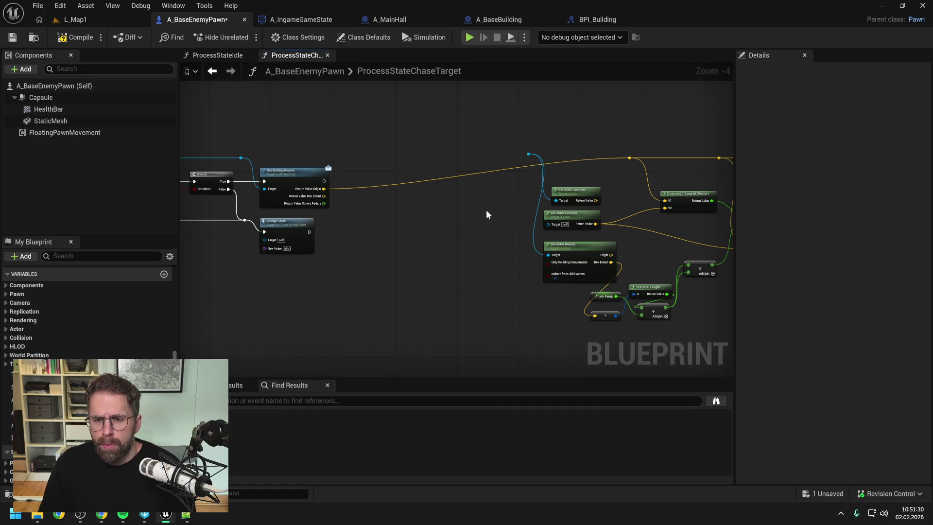
mouse_move(324, 195)
mouse_down()
mouse_move(416, 247)
mouse_move(596, 314)
mouse_up()
- Delete the old Get Actor Bounds and the unused Get Actor Location nodes
click(578, 246)
key(Delete)
click(528, 154)
key(Delete)
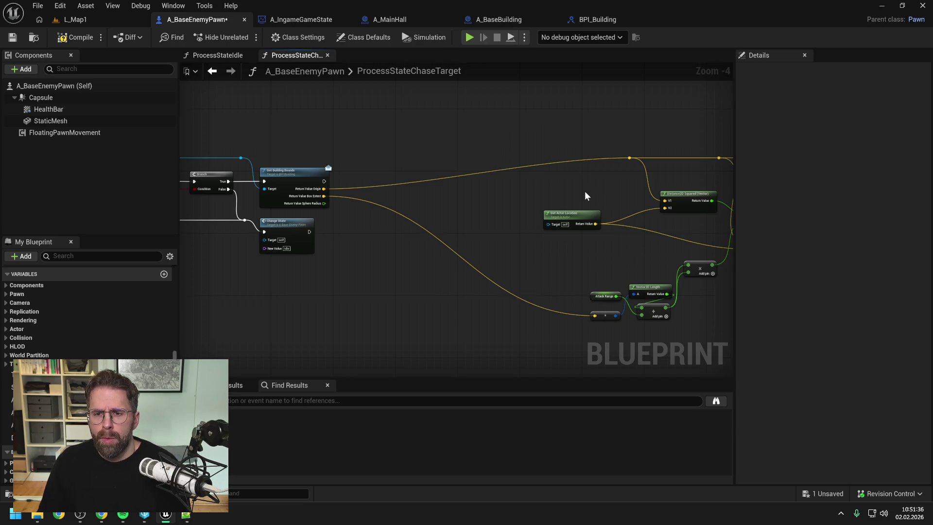
scroll(589, 194, down, 3)
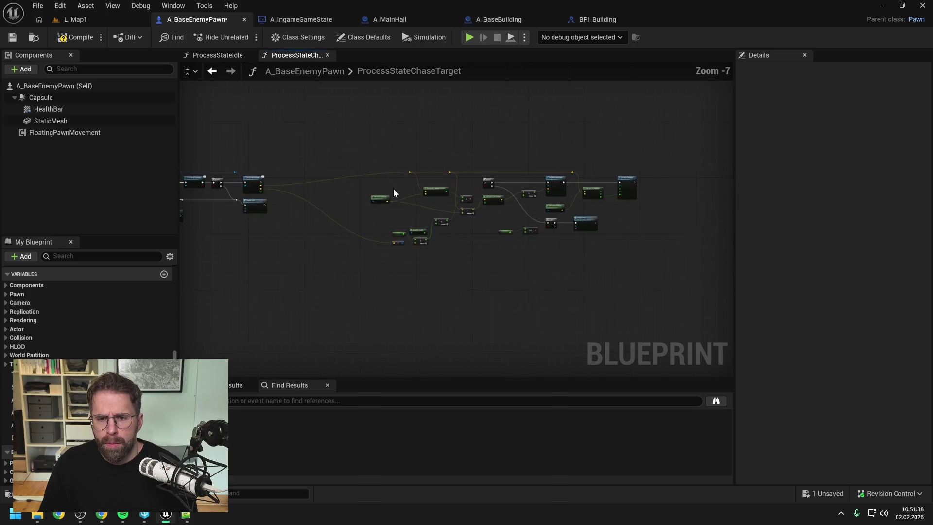
- Move the chase-target node cluster beside Get Building Bounds and shift Get Actor Location right
drag(337, 144, 645, 264)
scroll(601, 273, up, 3)
mouse_move(504, 221)
mouse_down()
mouse_move(508, 248)
mouse_move(461, 245)
mouse_up()
click(339, 199)
drag(339, 199, 381, 198)
click(402, 234)
- Link Get Building Bounds' execution to the Branch, reroute the yellow wire, tidy Attack Range nodes, and save
drag(271, 160, 557, 161)
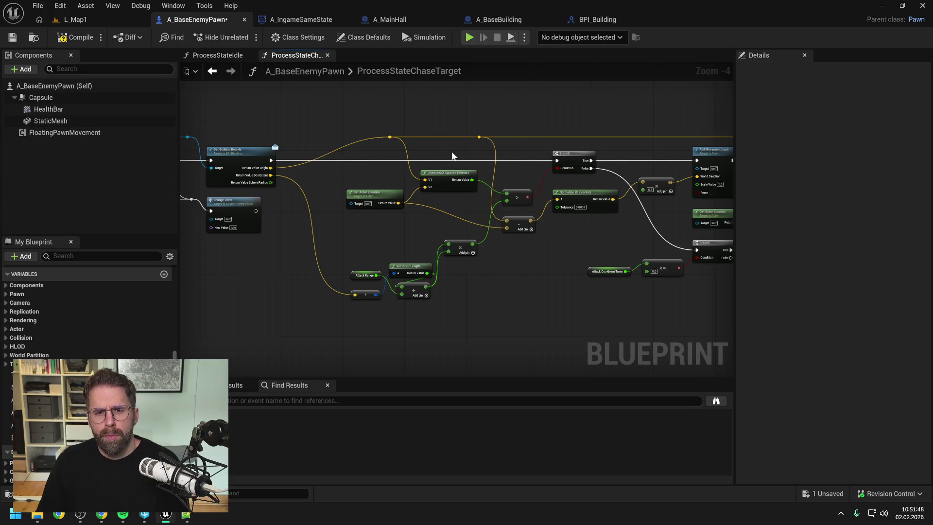
drag(371, 154, 404, 164)
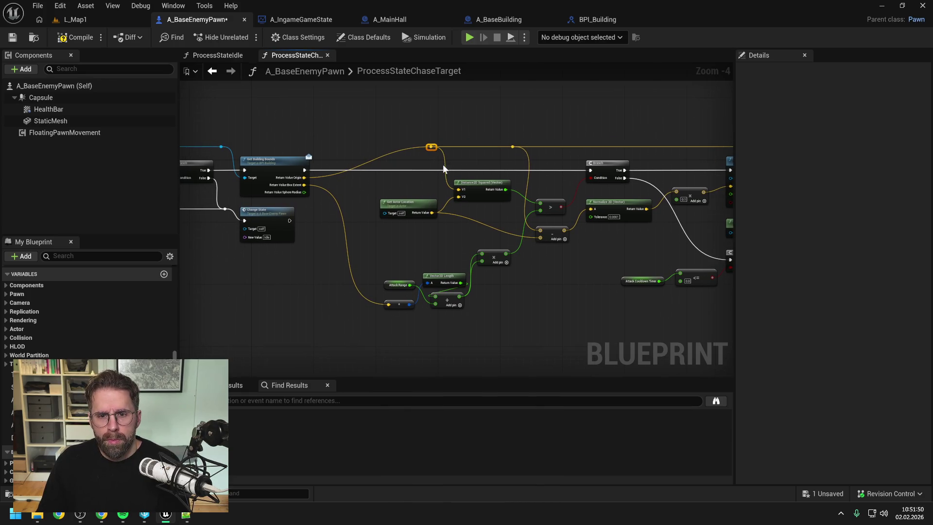
double_click(381, 153)
drag(381, 152, 336, 153)
mouse_move(399, 301)
mouse_down()
mouse_move(402, 268)
mouse_move(385, 260)
mouse_move(379, 311)
mouse_up()
drag(447, 278, 417, 242)
click(463, 234)
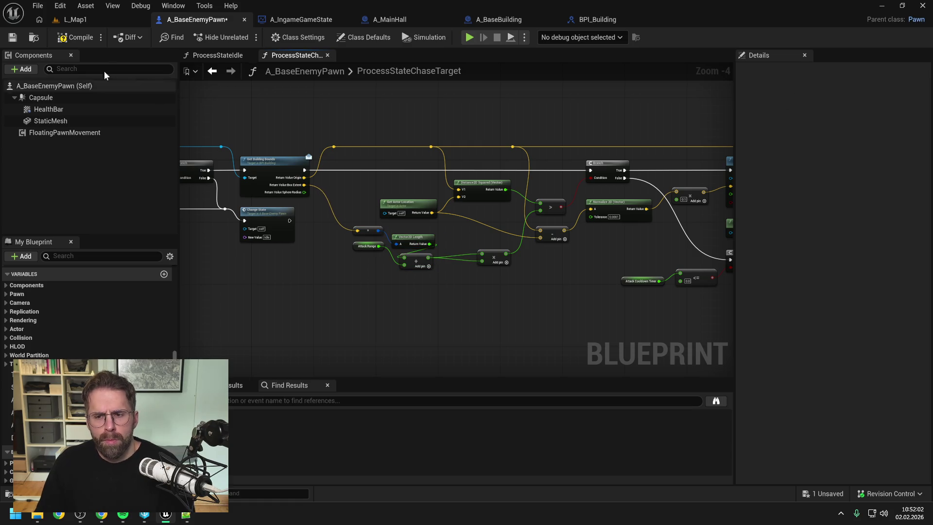
key(ctrl+s)
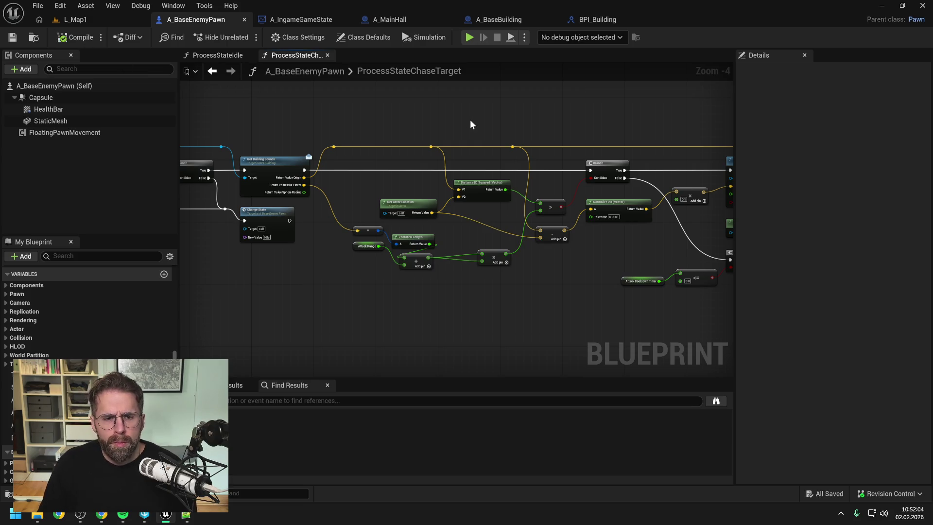
- Add a reroute point on the blue wire near the start of the function
drag(548, 142, 413, 125)
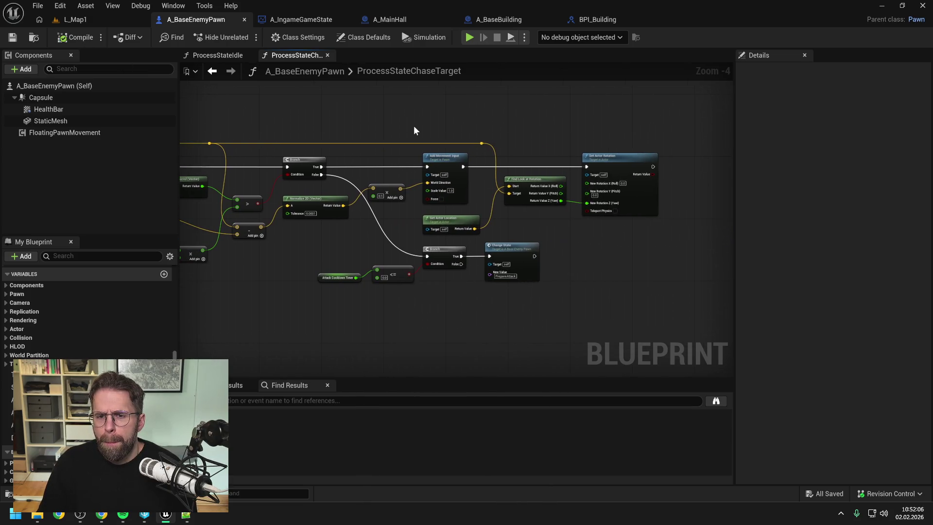
mouse_move(333, 126)
mouse_down()
mouse_move(401, 124)
mouse_move(393, 119)
mouse_move(475, 140)
mouse_up()
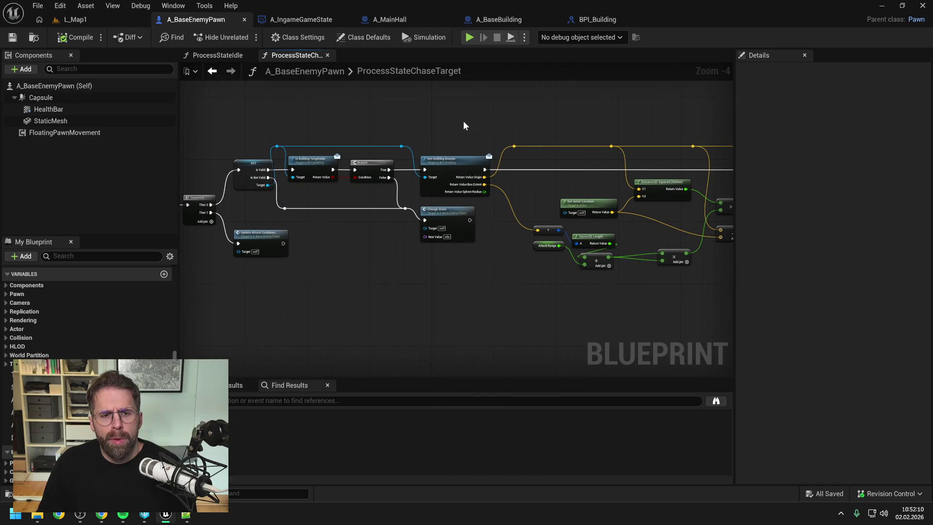
double_click(281, 146)
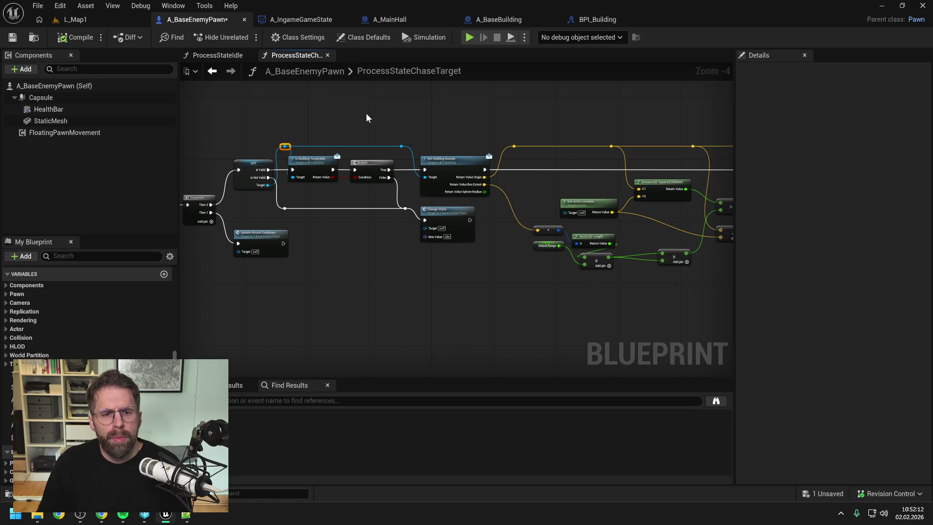
click(377, 118)
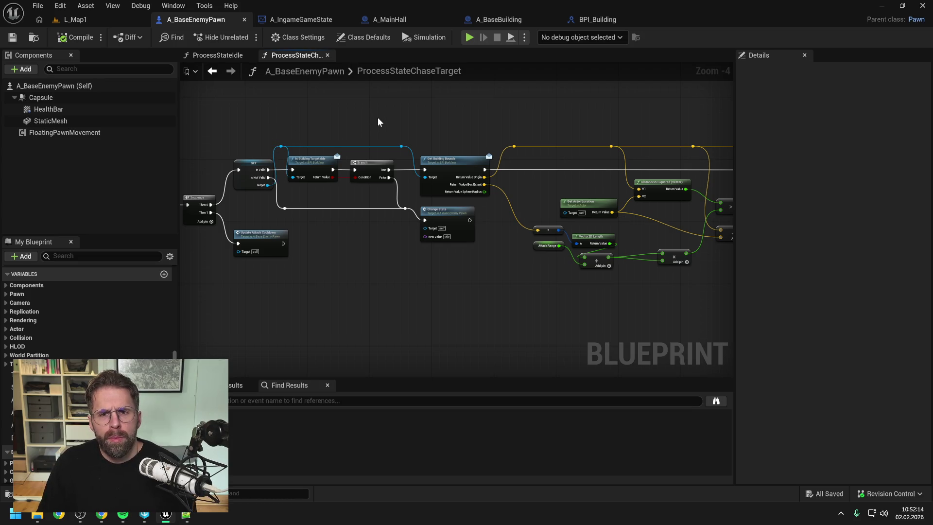
- In A_BaseBuilding's GetBuildingBounds graph, add a Get Actor Bounds node
click(505, 19)
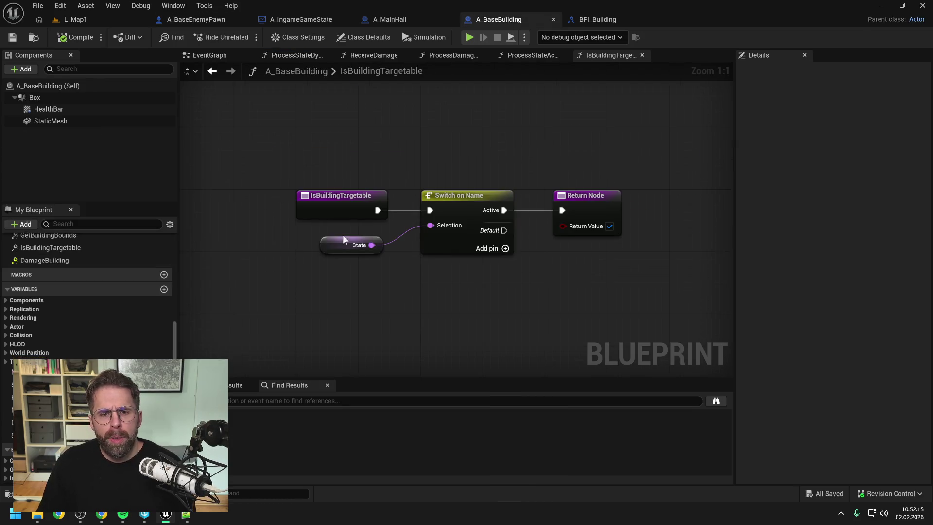
scroll(59, 252, up, 1)
double_click(57, 251)
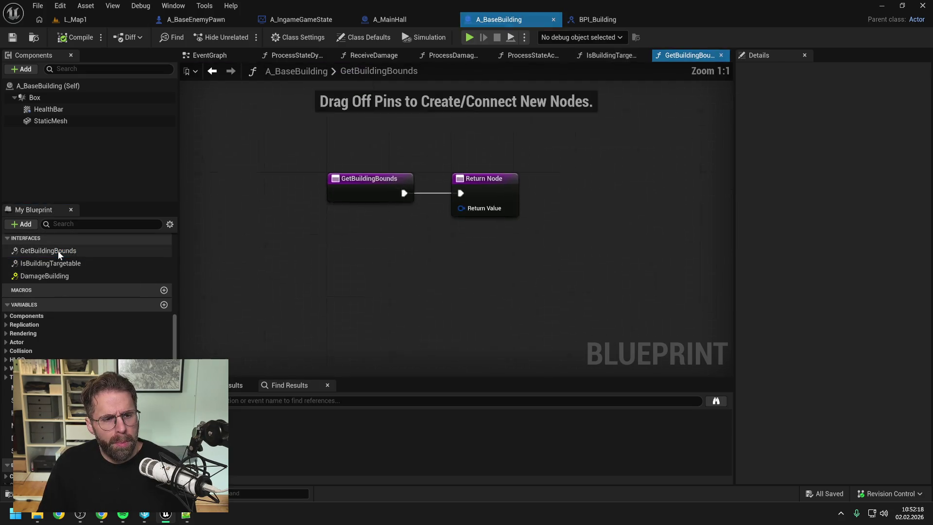
right_click(414, 280)
text(get actor bounds)
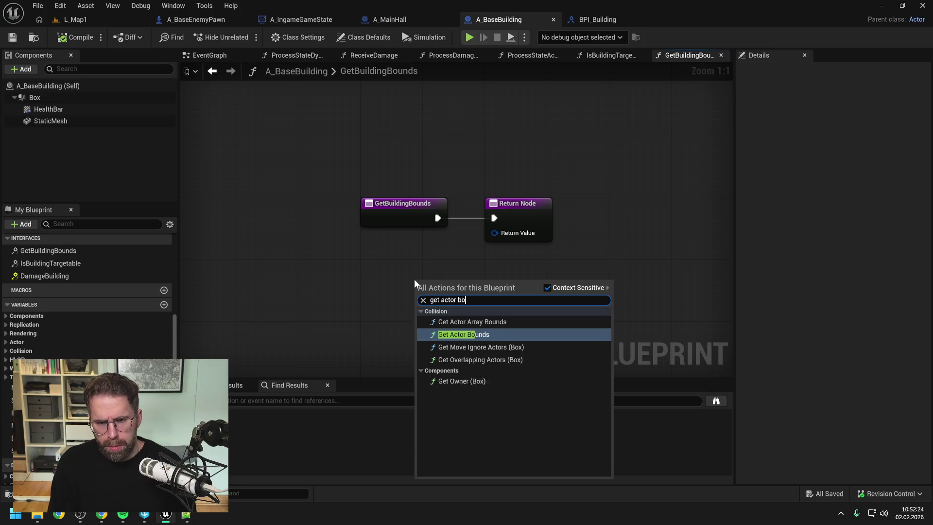
key(Return)
- Split the Return Value pin and wire Get Actor Bounds' Origin and Box Extent into it
drag(530, 210, 675, 211)
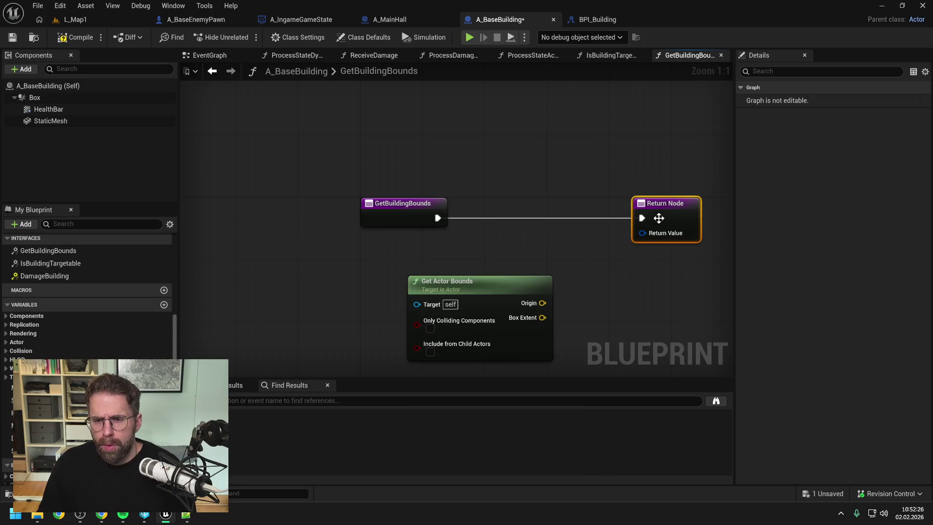
right_click(640, 234)
click(672, 286)
drag(561, 265, 491, 242)
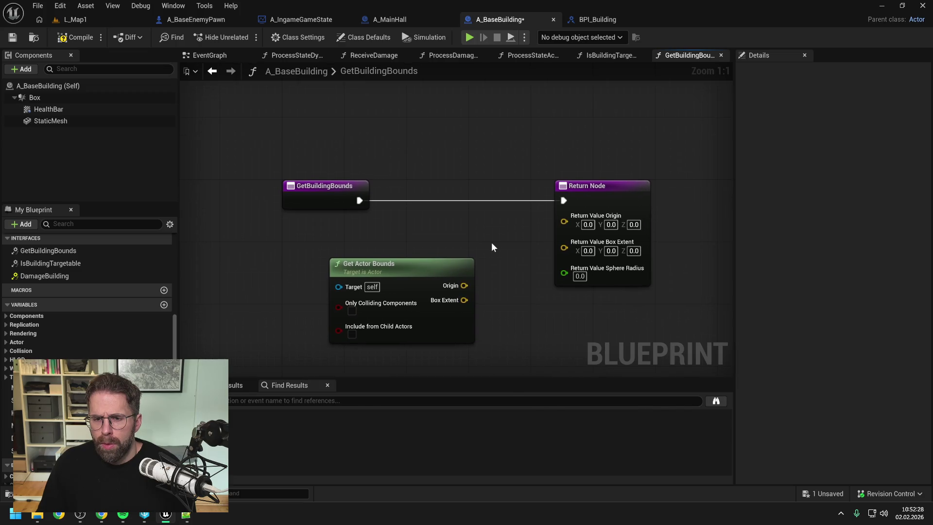
mouse_move(464, 286)
mouse_down()
mouse_move(561, 228)
mouse_move(564, 215)
mouse_up()
drag(464, 300, 564, 237)
mouse_move(433, 275)
mouse_down()
mouse_move(373, 240)
mouse_move(384, 237)
mouse_up()
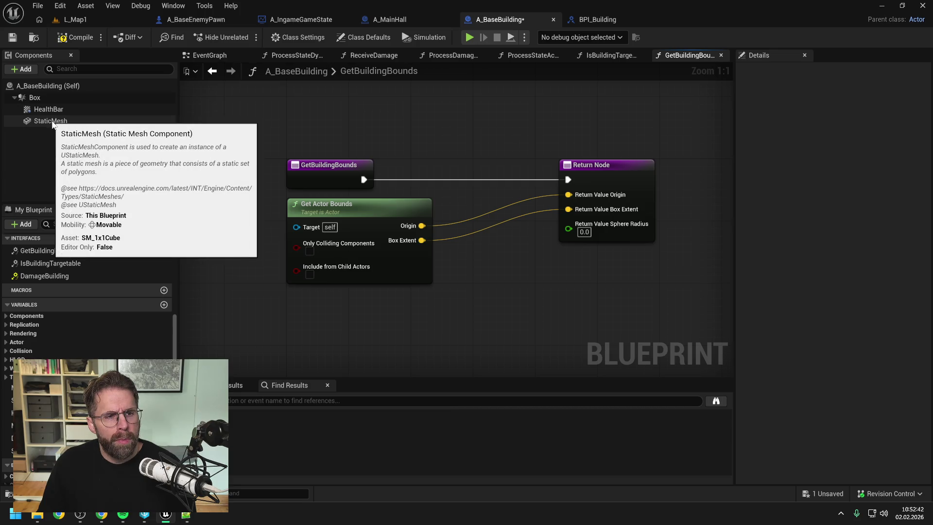
- Add a StaticMesh component reference and try, then delete, a Get Local Bounds node
mouse_move(50, 121)
mouse_down()
mouse_move(333, 316)
mouse_move(374, 320)
mouse_up()
text(local bounds)
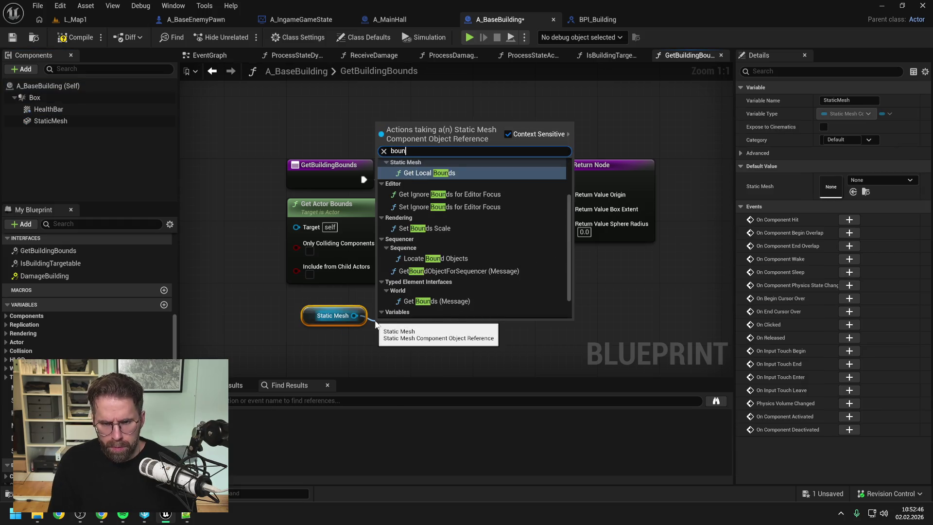
click(433, 237)
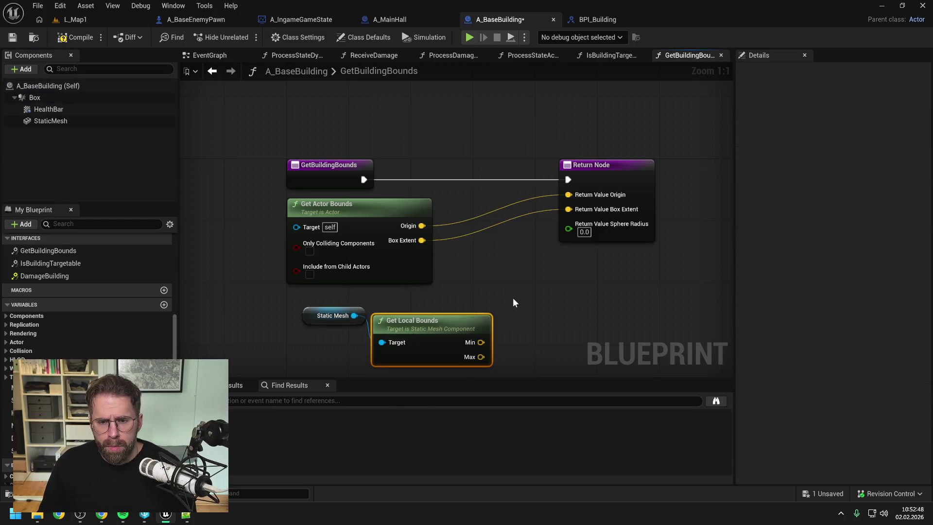
key(Delete)
- Try Get Component Bounds' sphere radius for the return, then delete the StaticMesh and Get Component Bounds nodes
drag(355, 315, 391, 328)
text(get bounds)
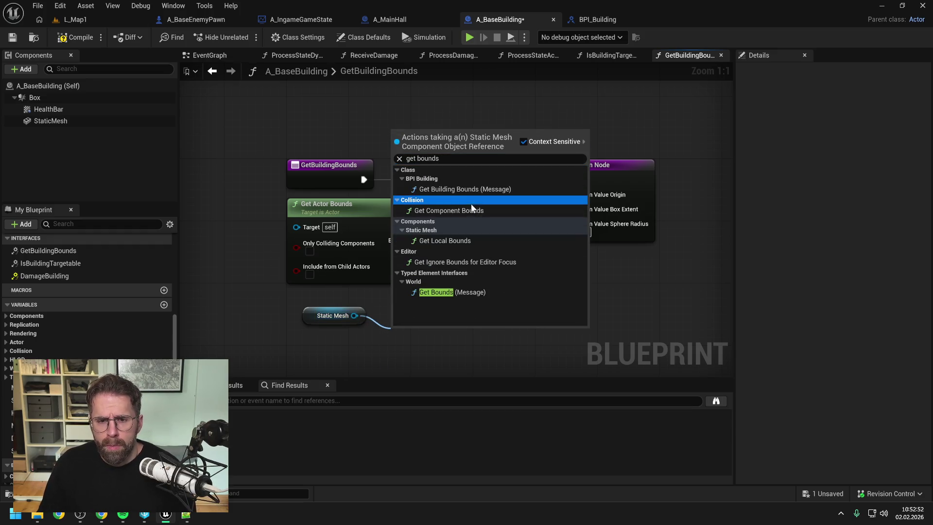
click(472, 210)
mouse_move(493, 317)
mouse_down()
mouse_move(548, 241)
mouse_move(571, 171)
mouse_up()
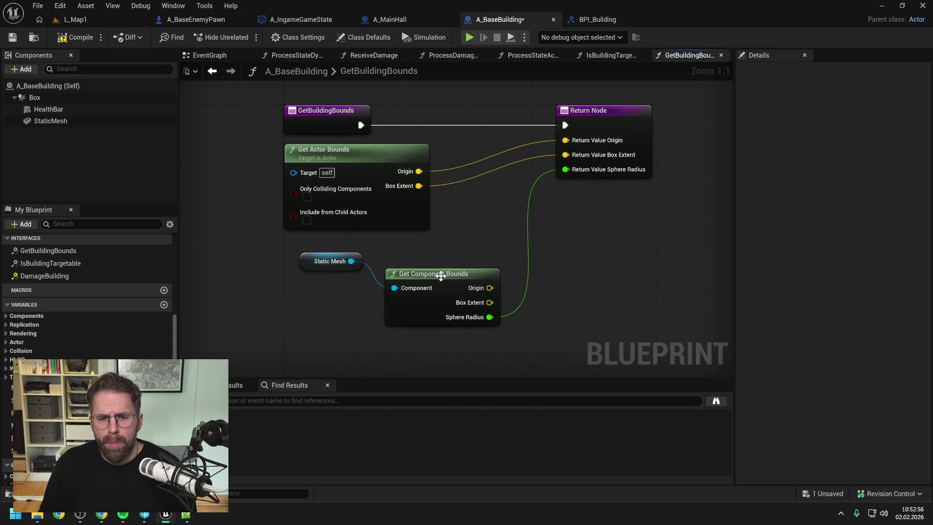
drag(441, 275, 433, 261)
click(575, 258)
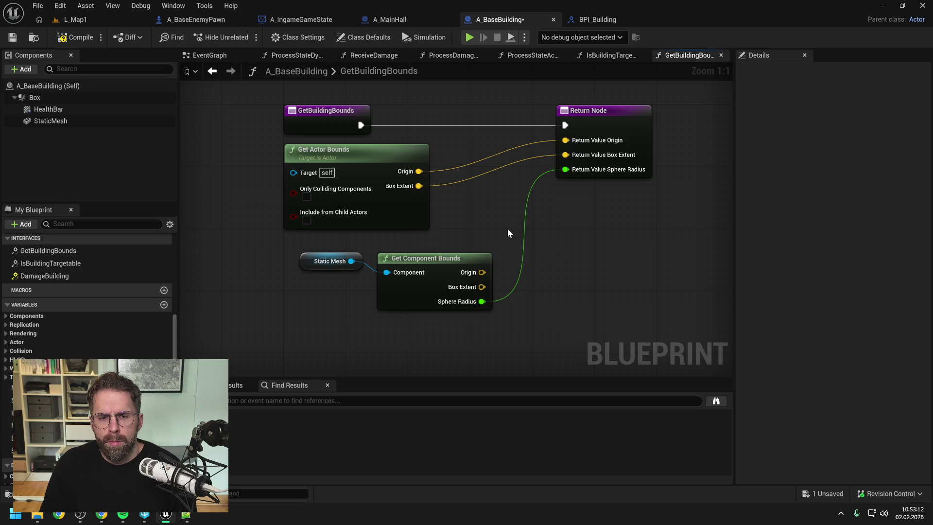
drag(322, 242, 438, 299)
key(Delete)
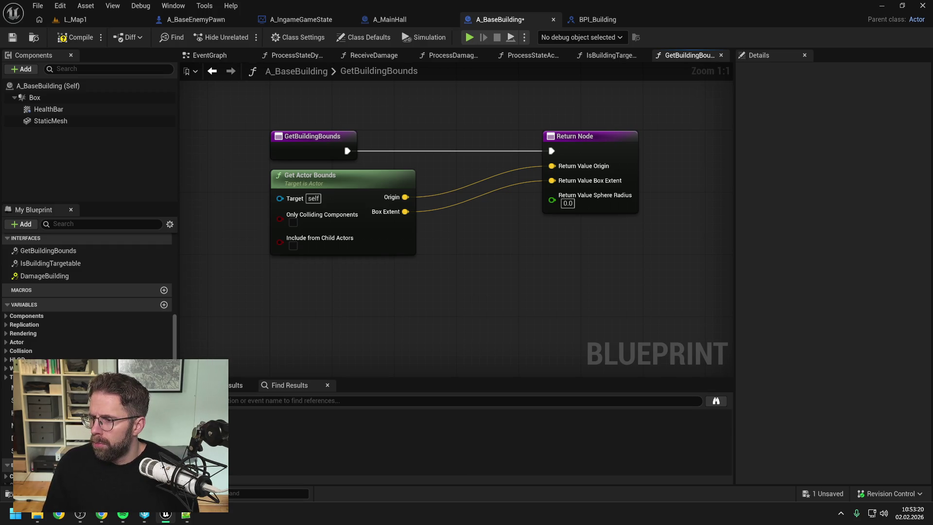
- Ask Gemini in German how to get a sensible radius here, attaching the blueprint screenshot
key(alt+Tab)
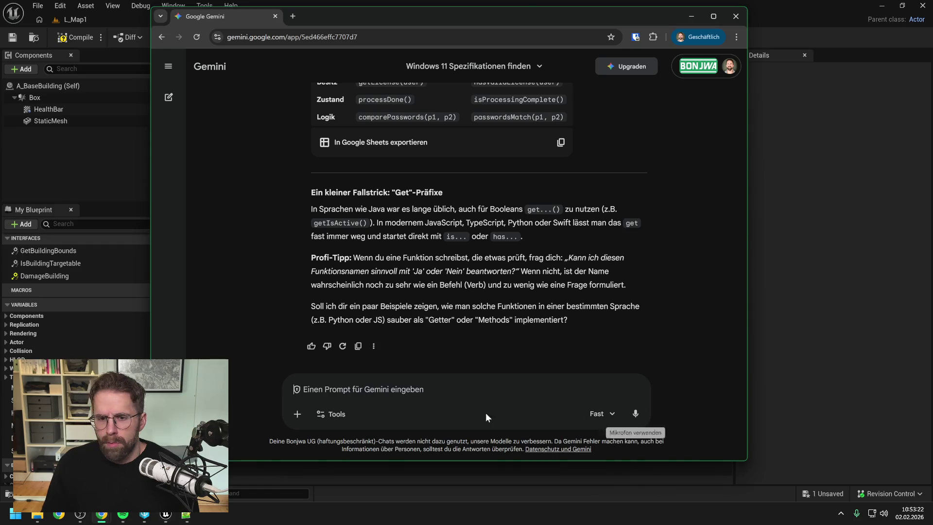
text(h)
key(BackSpace)
key(BackSpace)
text(wie)
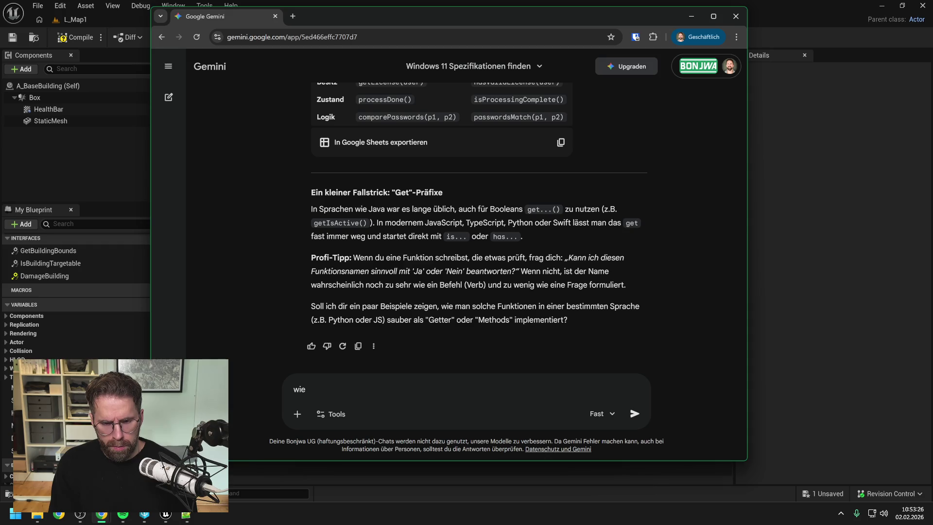
text( bekomm ich hier die)
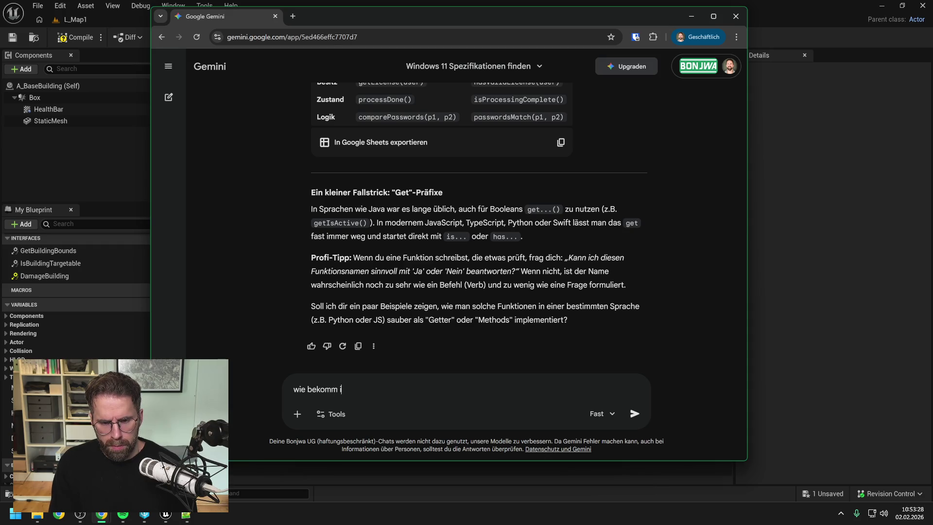
key(BackSpace)
text(n )
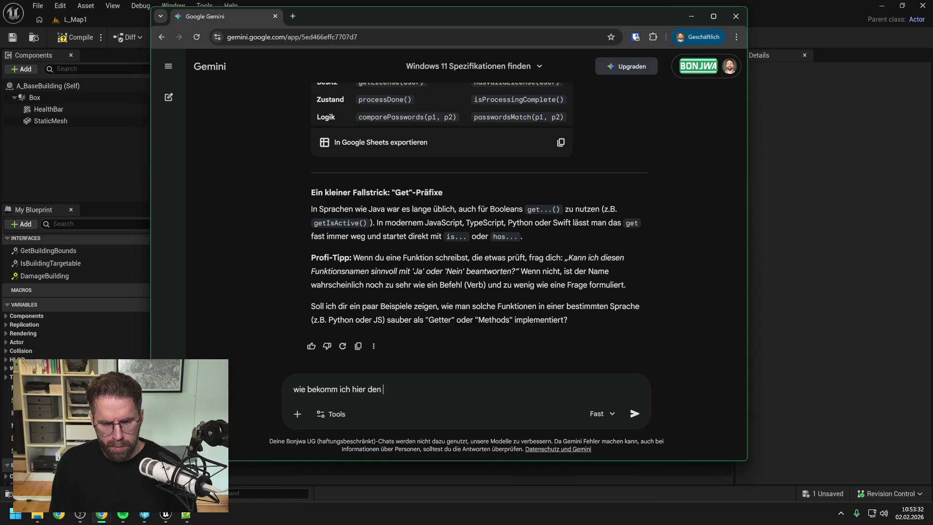
text(nen sinn)
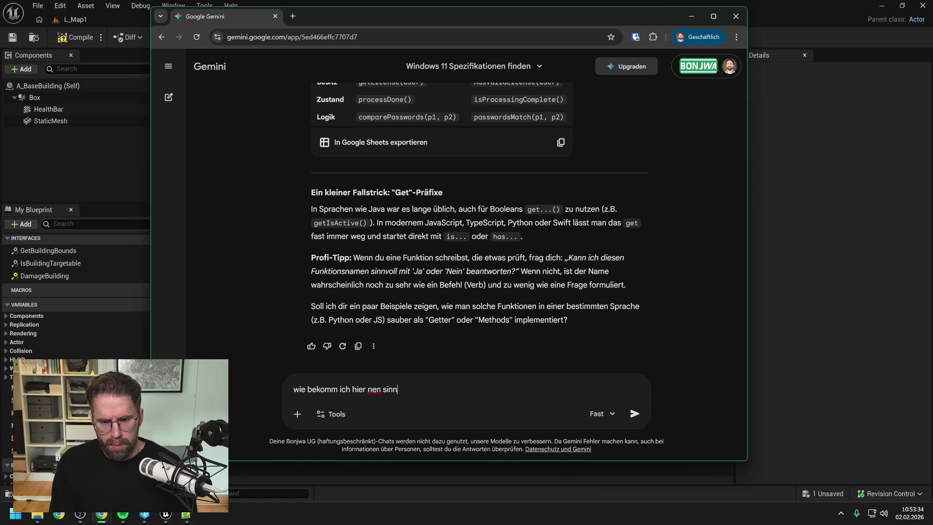
text(vollen radius)
key(BackSpace)
key(BackSpace)
text(us?)
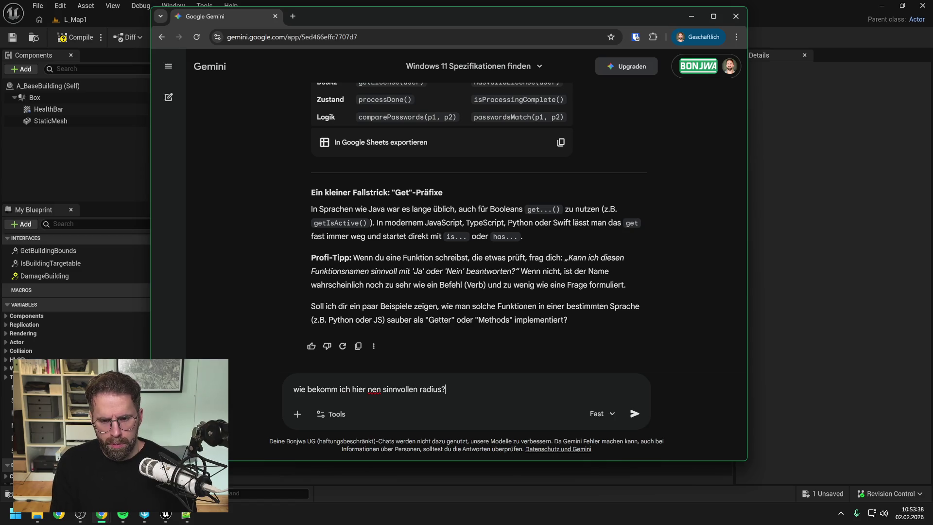
key(ctrl+v)
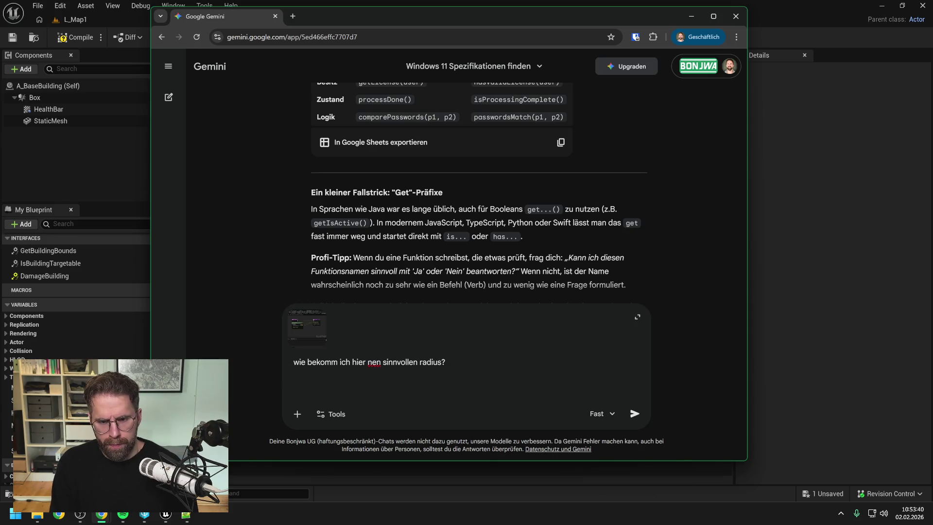
key(Return)
- Read through Gemini's answer recommending Vector Length on the Box Extent
click(800, 293)
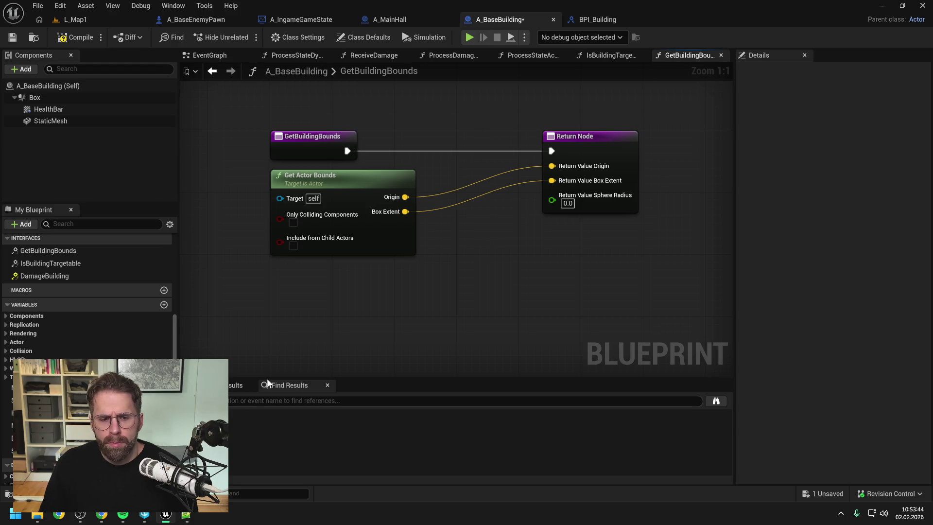
click(102, 514)
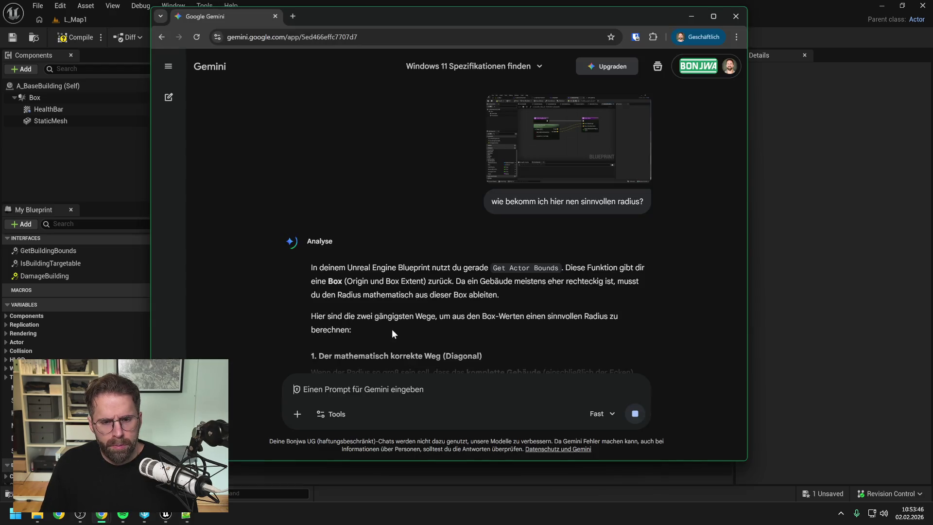
scroll(487, 276, down, 3)
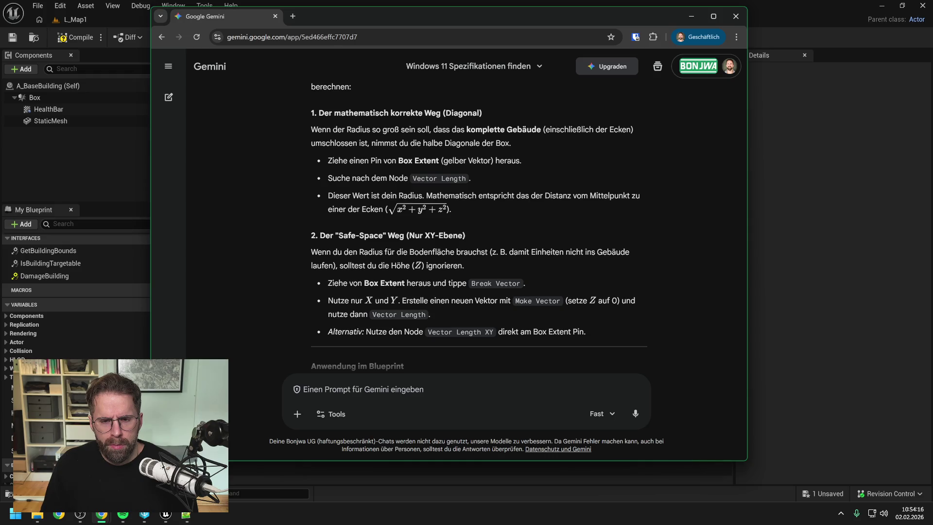
scroll(479, 224, down, 1)
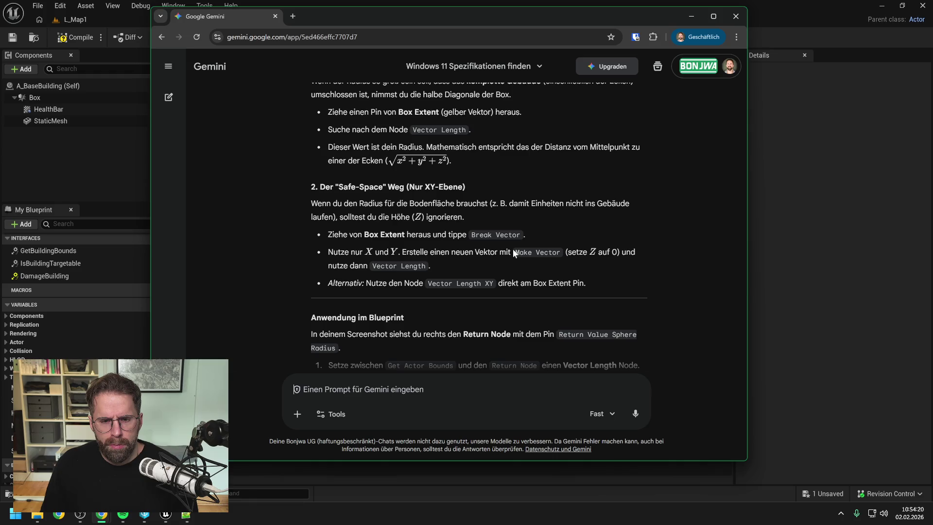
- Pull a wire from Box Extent and add a 2D vector conversion node
click(780, 227)
drag(406, 211, 442, 245)
text(make v)
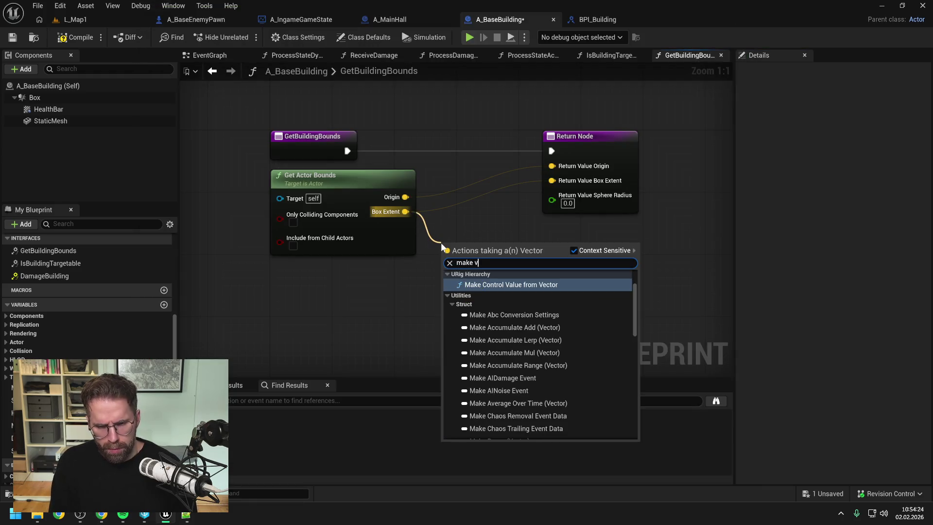
text(ector 2ds)
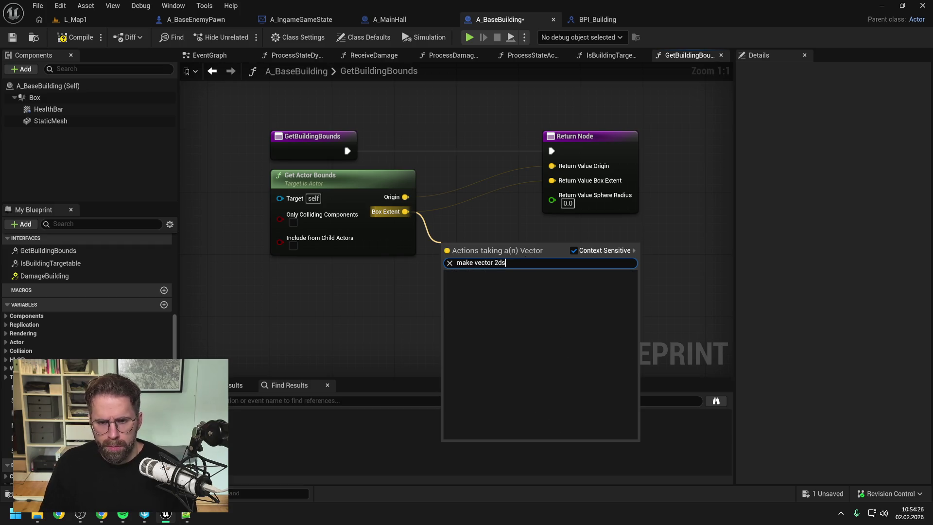
key(ctrl+a)
text(2d)
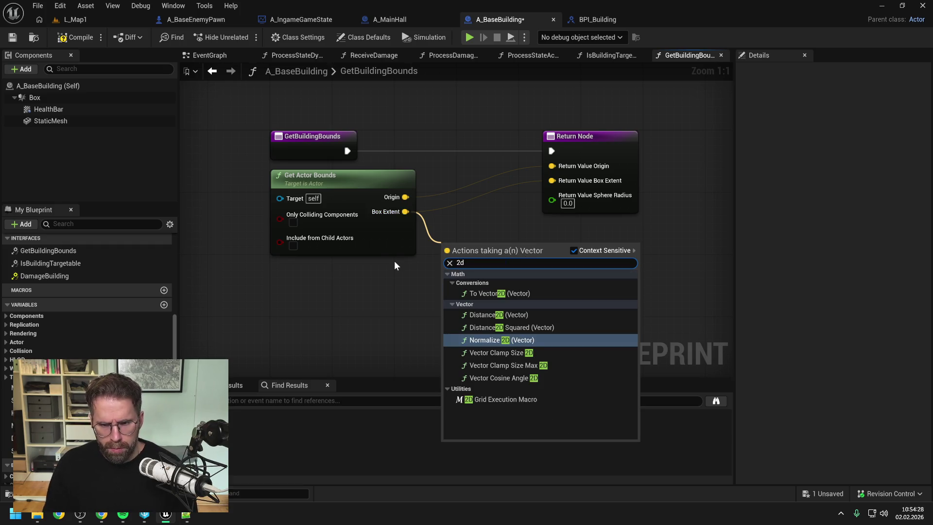
key(Return)
- Add a Vector2D Length node and wire it into Return Value Sphere Radius
drag(492, 248, 524, 261)
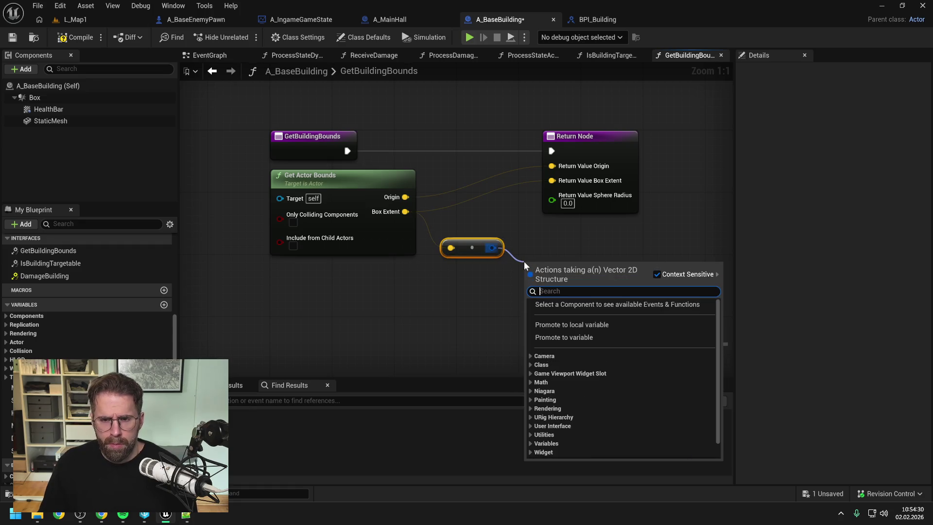
text(length)
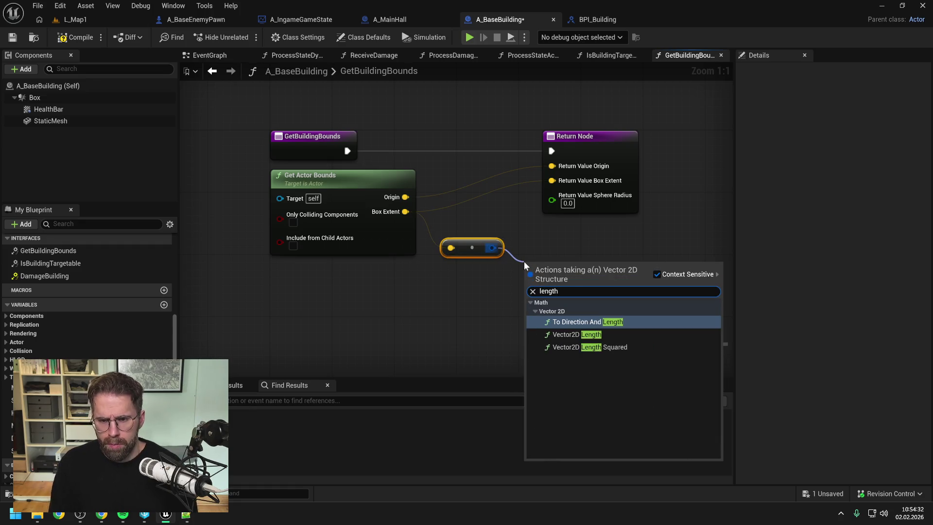
click(570, 335)
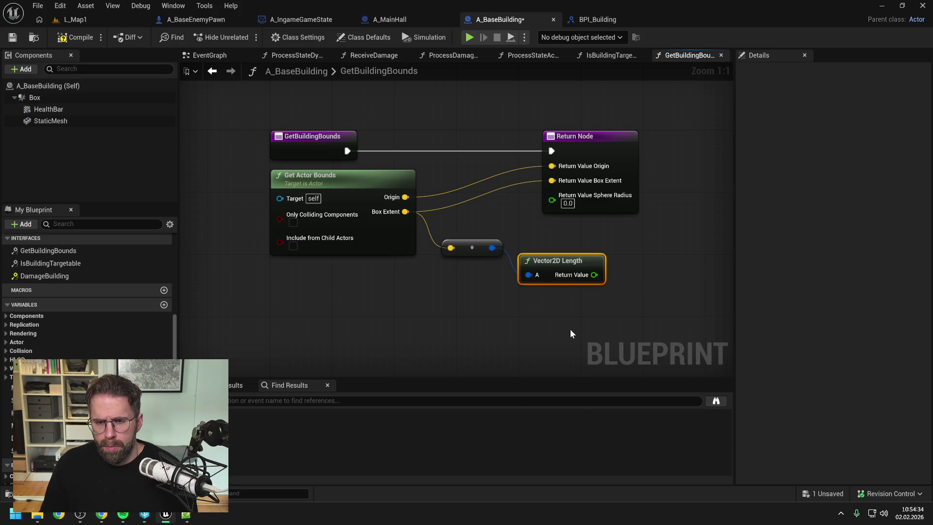
drag(593, 275, 551, 201)
mouse_move(583, 149)
mouse_down()
mouse_move(676, 150)
mouse_move(668, 140)
mouse_up()
drag(564, 260, 556, 222)
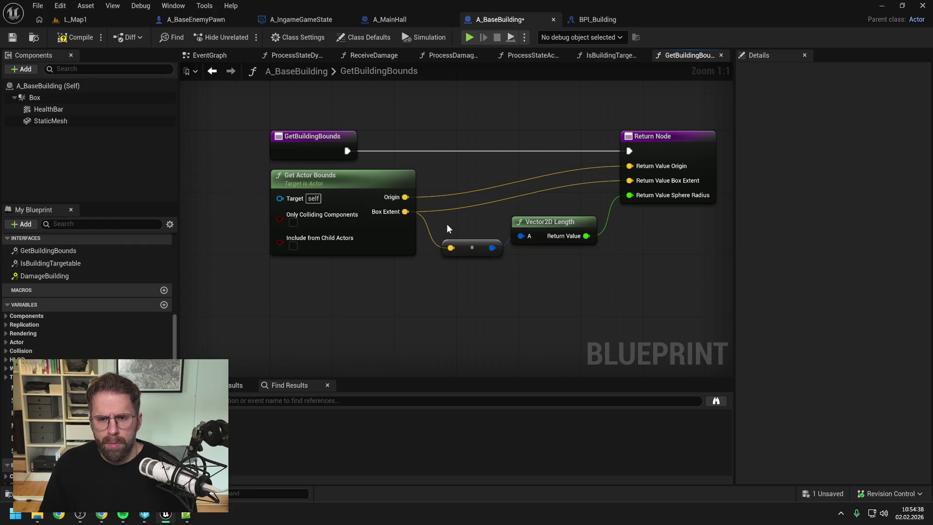
- Compile and save A_BaseBuilding, then go to the L_Map1 level
click(73, 38)
key(ctrl+s)
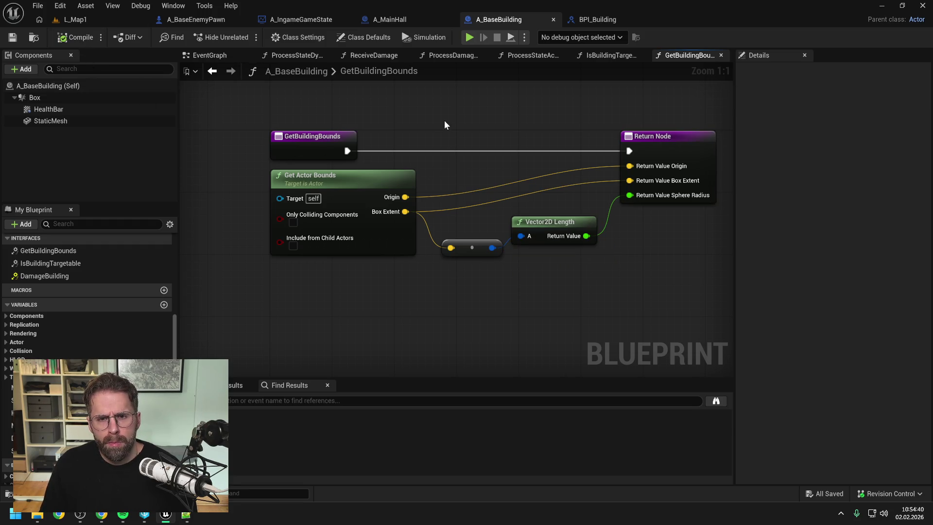
click(368, 55)
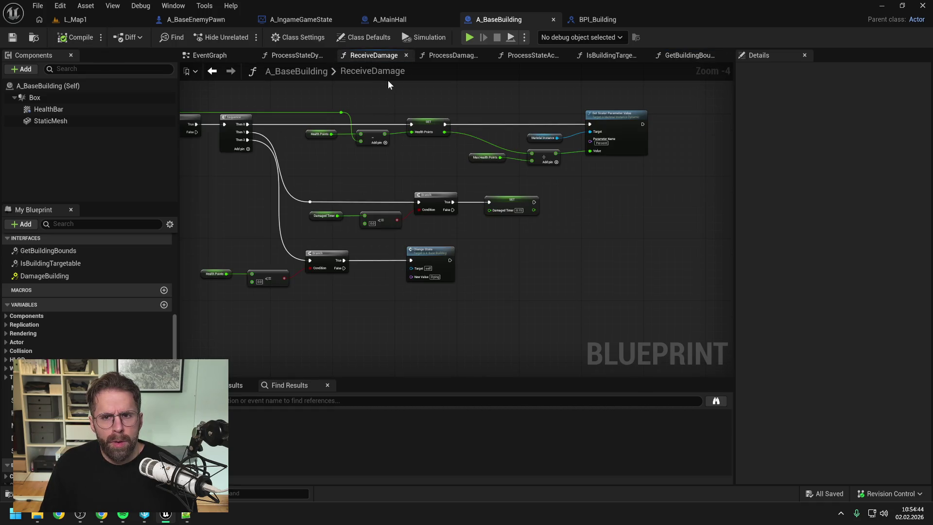
click(80, 20)
- Play-test L_Map1 with Alt+P, watch enemies ring the building, then stop with Esc
key(alt+p)
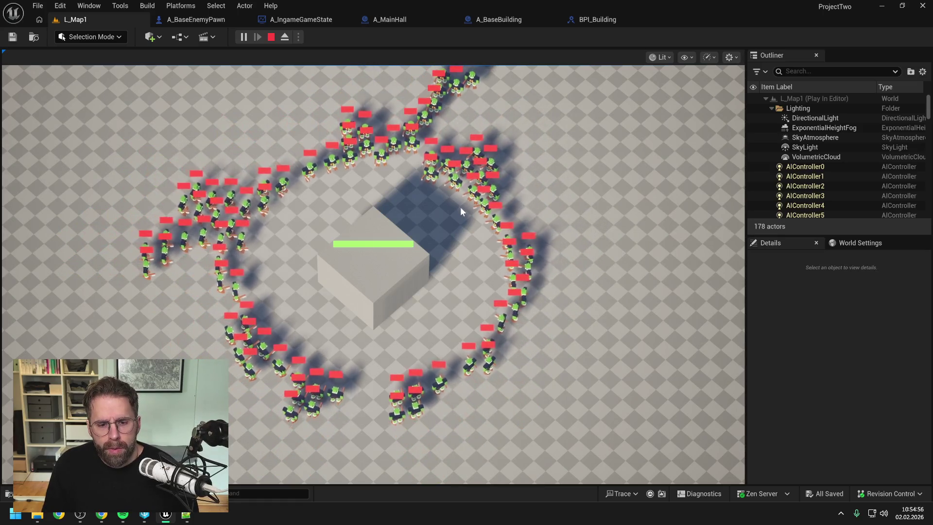
scroll(461, 214, up, 1)
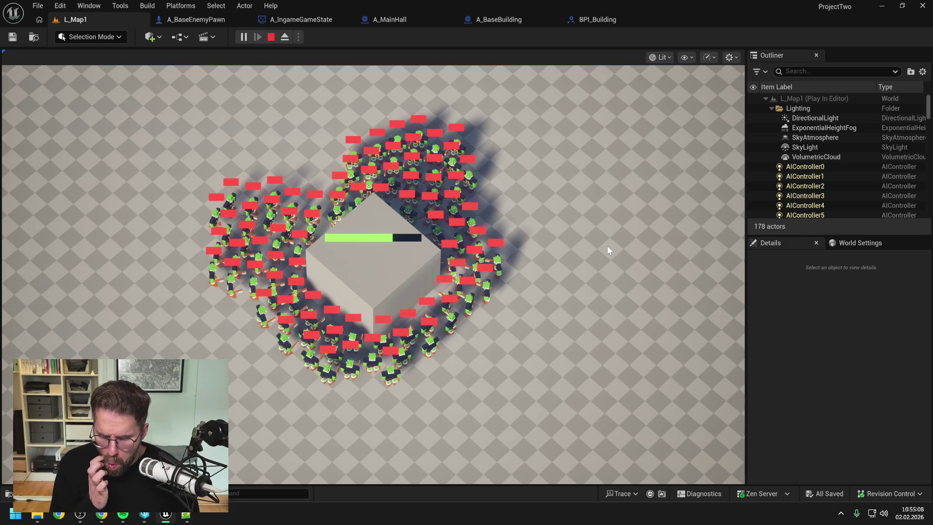
key(Escape)
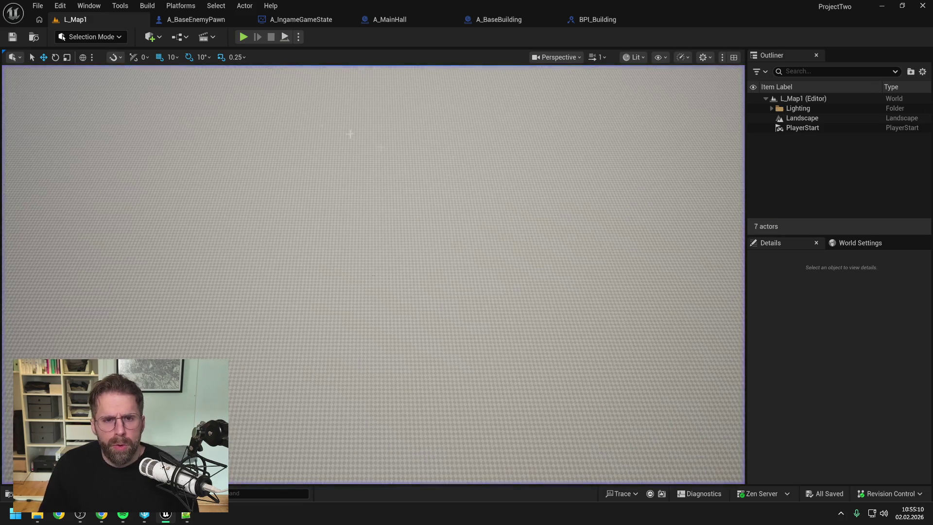
- Change ProcessStateRecoverAttack's next state from ChaseMainHall to ChaseTarget, then play L_Map1 again
click(188, 25)
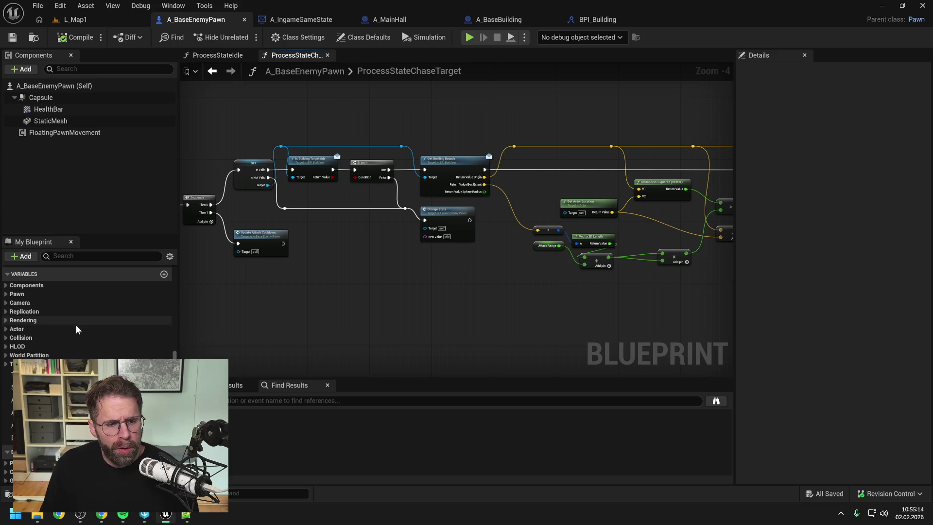
scroll(78, 328, down, 10)
double_click(94, 316)
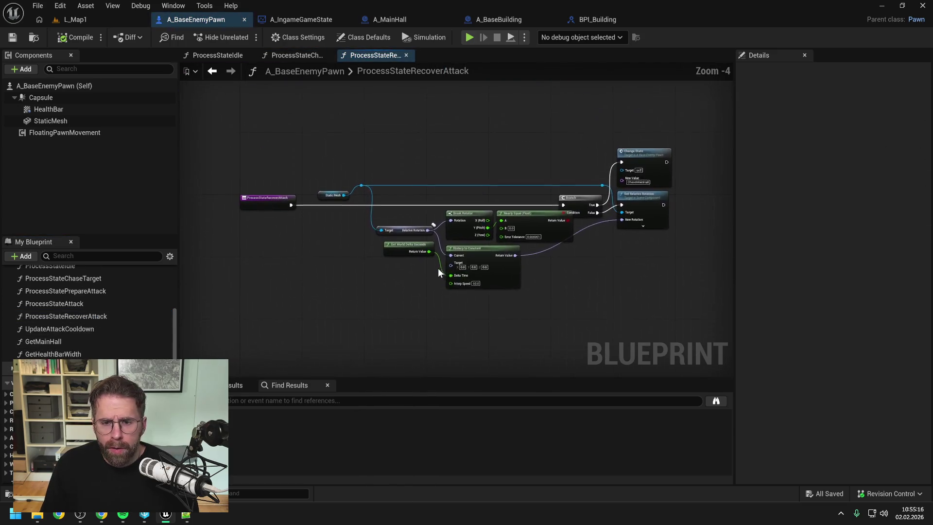
scroll(648, 179, up, 3)
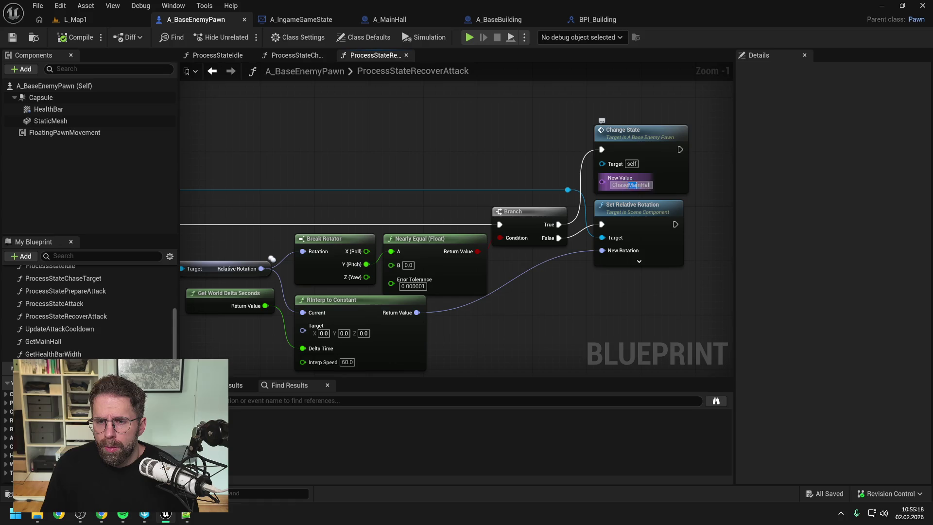
key(Down)
key(Return)
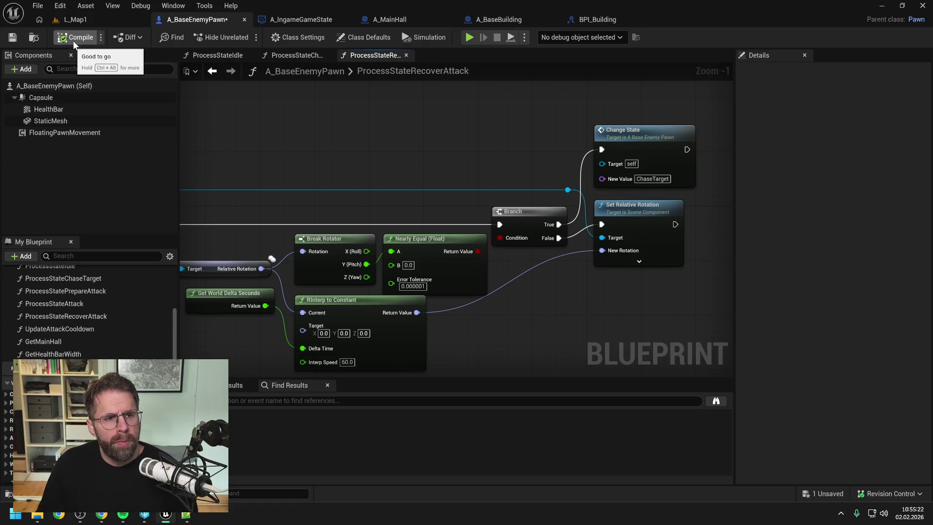
click(84, 20)
click(244, 37)
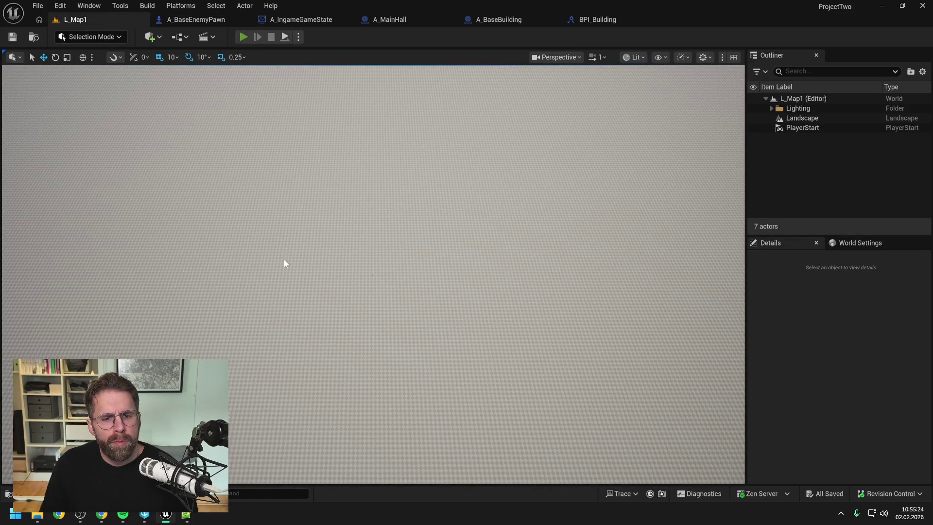
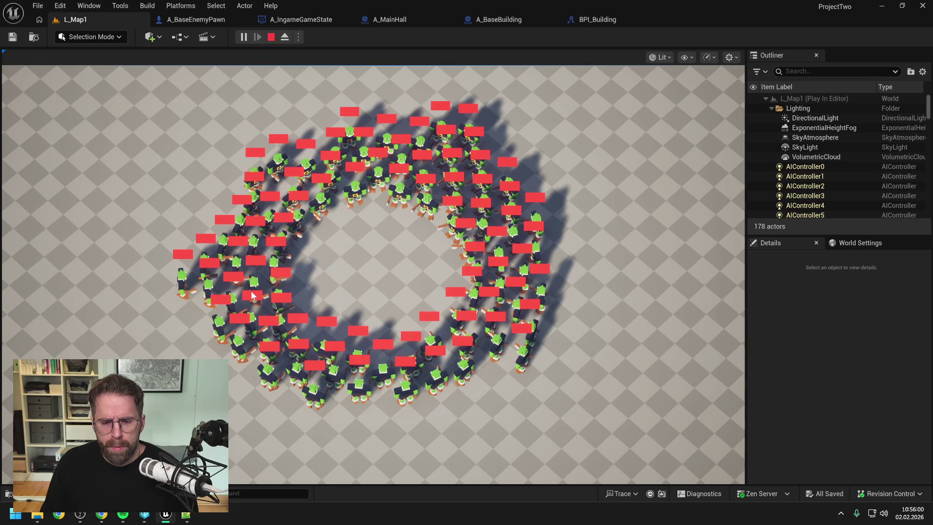
- End the Play In Editor session and return to the A_BaseEnemyPawn blueprint
key(Escape)
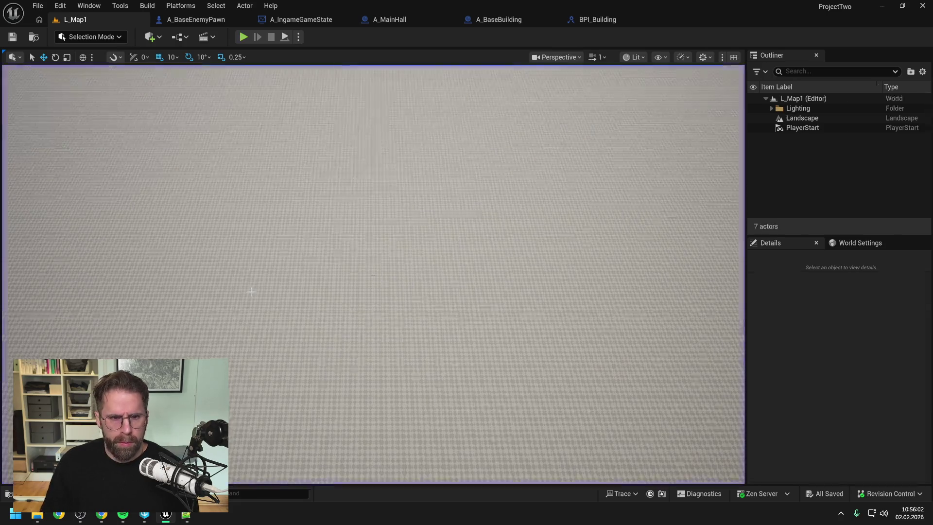
click(189, 20)
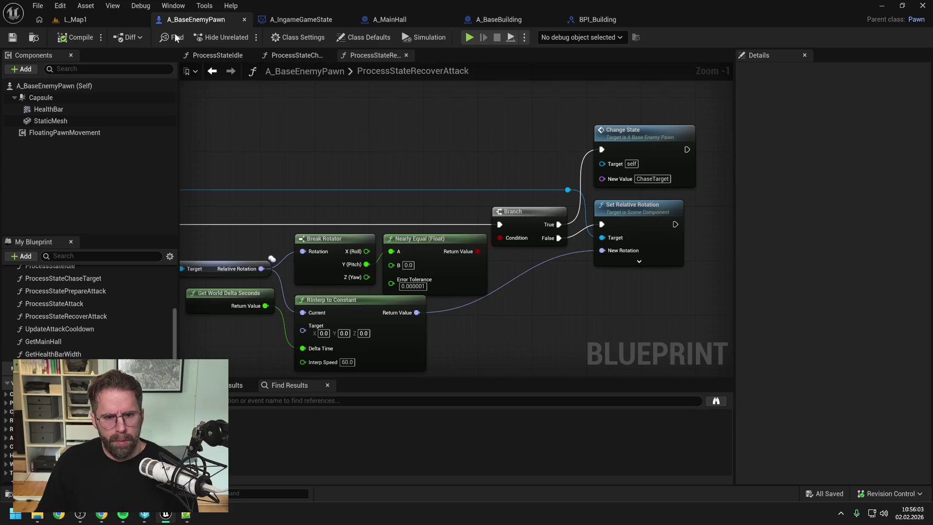
- Inspect the ProcessStateChaseTarget and ProcessStateIdle function graphs
click(297, 56)
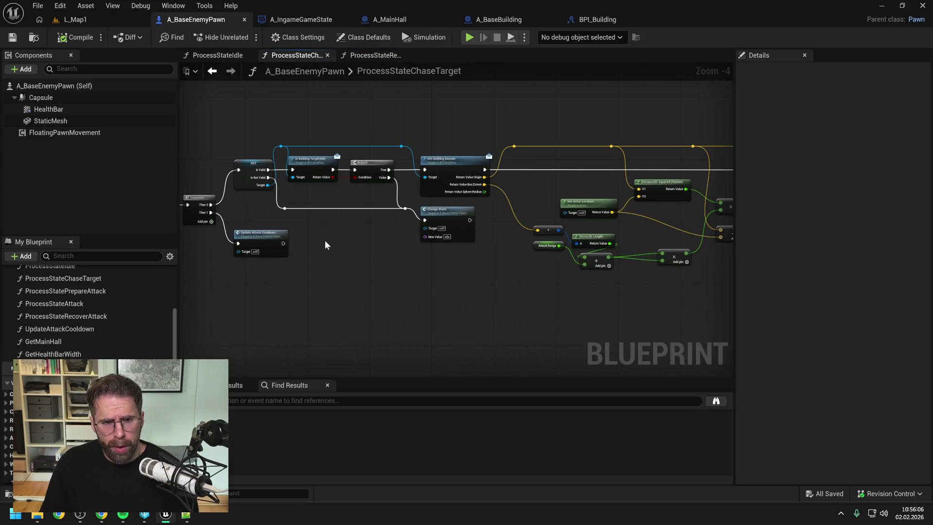
mouse_move(450, 271)
mouse_down()
mouse_move(298, 267)
mouse_move(448, 261)
mouse_up()
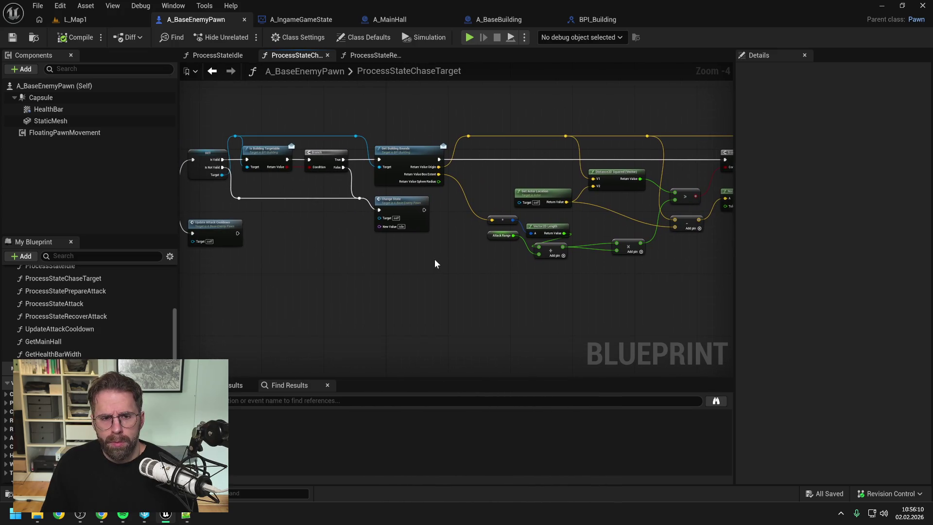
drag(316, 256, 384, 253)
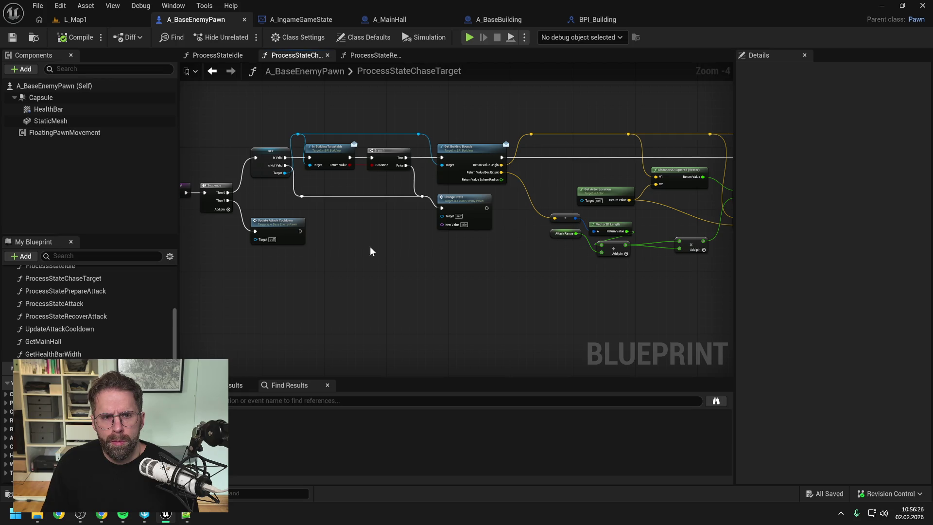
click(226, 55)
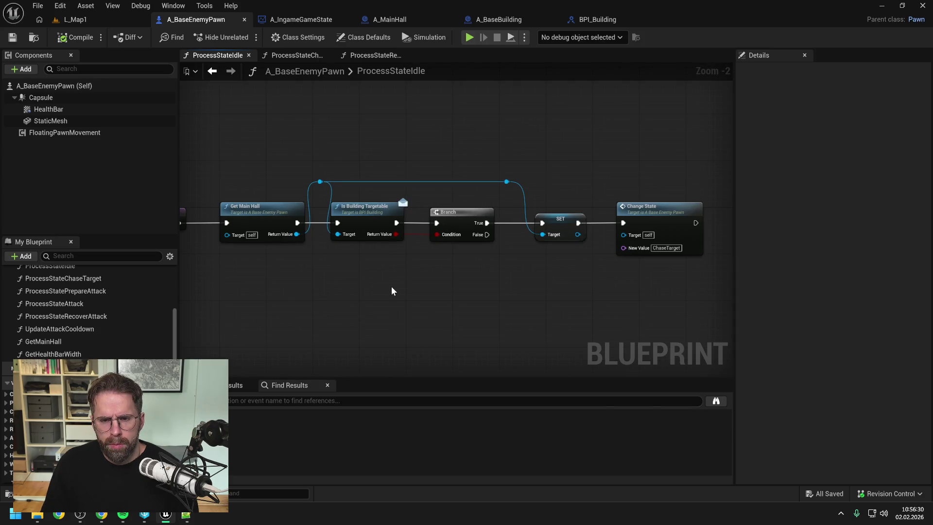
drag(390, 287, 445, 276)
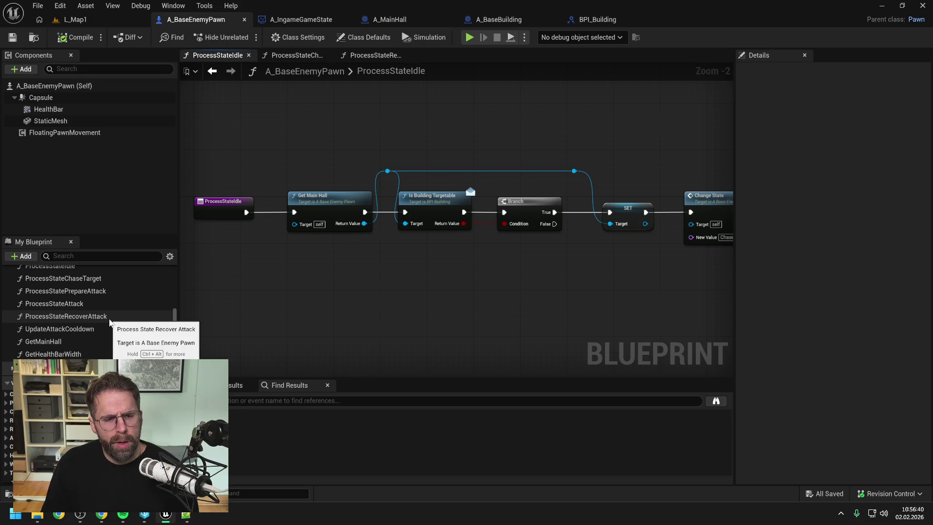
- Browse ProcessStateAttack, PrepareAttack and RecoverAttack, then open the ChangeState function
click(91, 303)
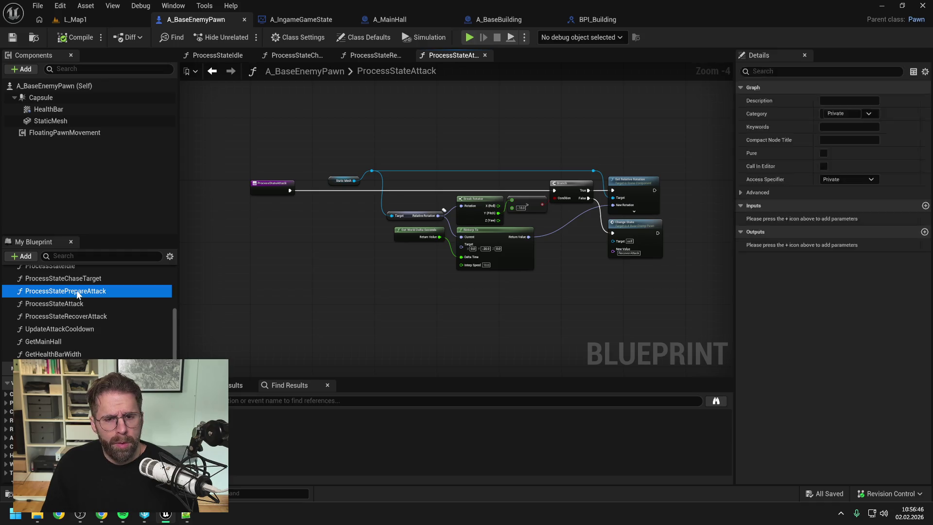
double_click(78, 292)
double_click(79, 317)
scroll(453, 233, down, 2)
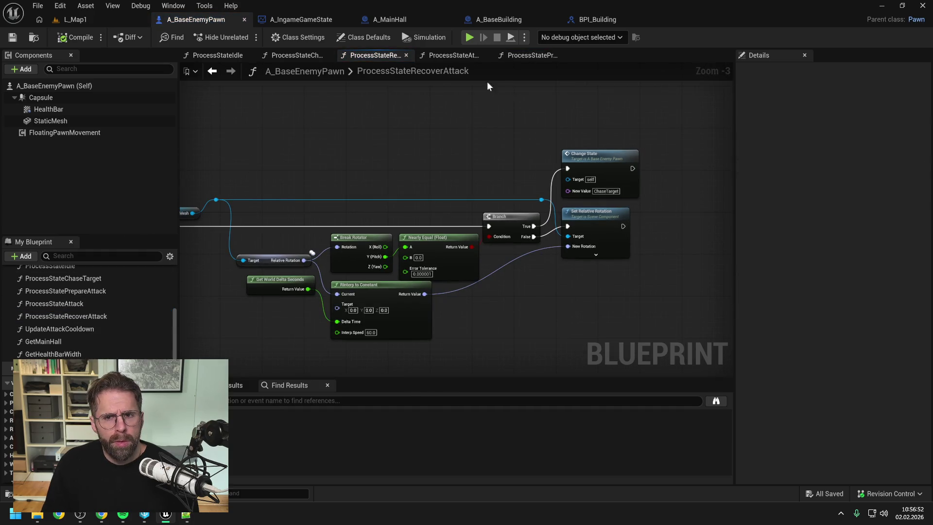
scroll(84, 301, up, 5)
double_click(92, 316)
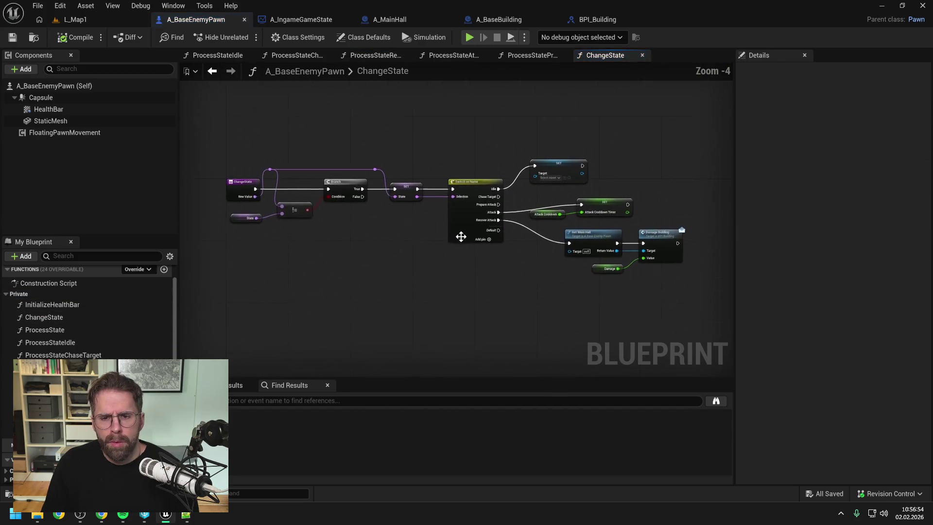
- Replace Get Main Hall with a Target getter on Damage Building, executed from Recover Attack
scroll(570, 249, up, 1)
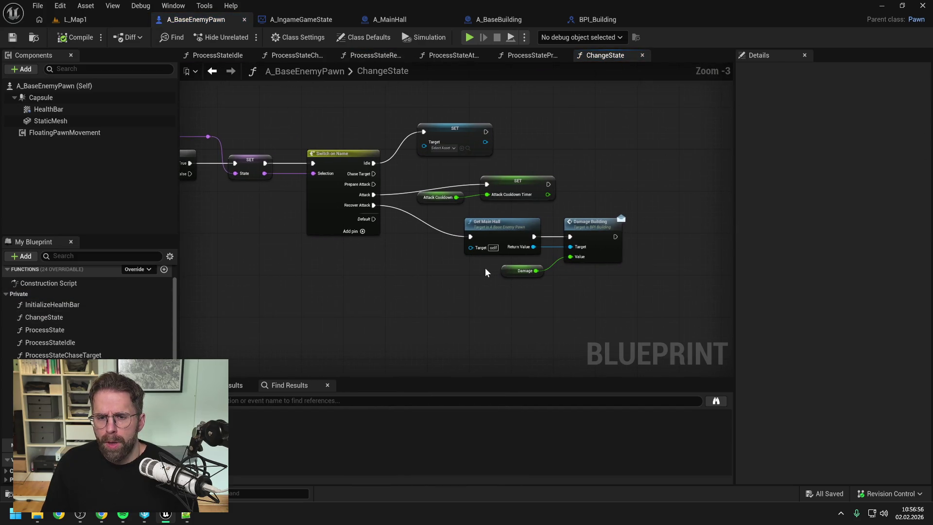
drag(492, 235, 455, 234)
click(450, 287)
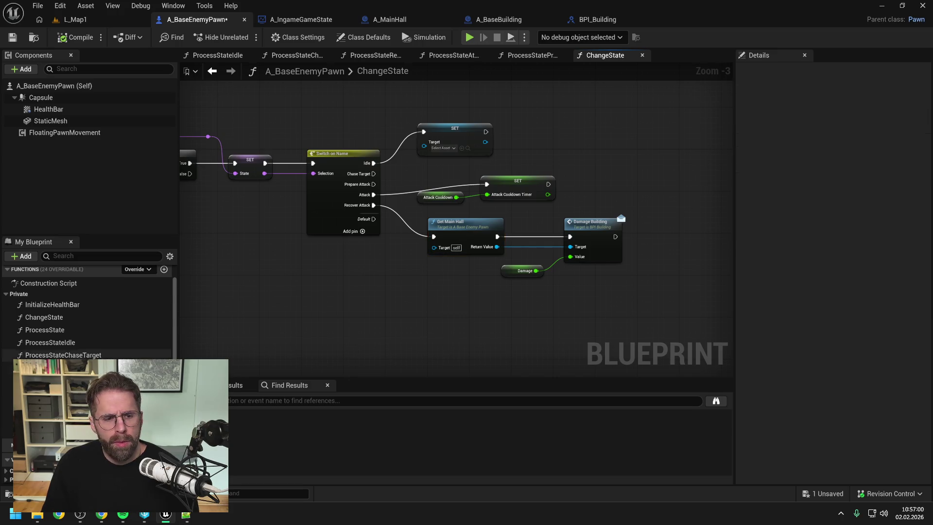
scroll(87, 316, down, 5)
mouse_move(29, 403)
mouse_down()
mouse_move(410, 276)
mouse_move(572, 249)
mouse_up()
click(430, 293)
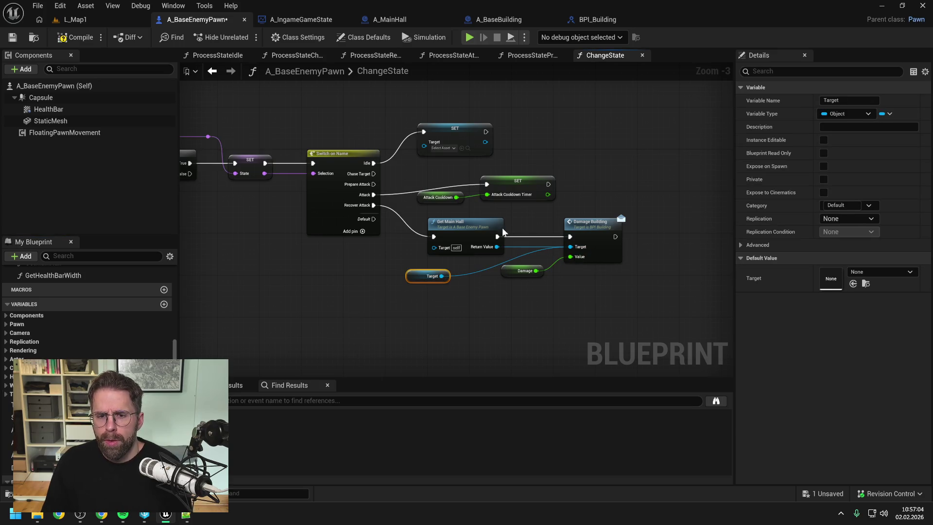
click(465, 232)
key(Delete)
drag(373, 205, 570, 237)
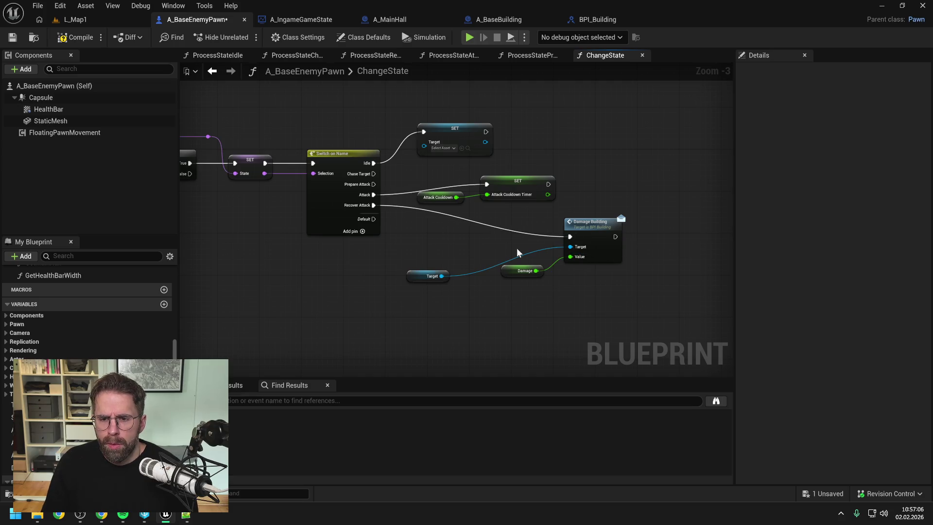
- Tidy the Target, Damage Building and setter nodes, then compile A_BaseEnemyPawn
mouse_move(412, 281)
mouse_down()
mouse_move(512, 252)
mouse_move(586, 273)
mouse_up()
drag(585, 232, 507, 229)
click(467, 216)
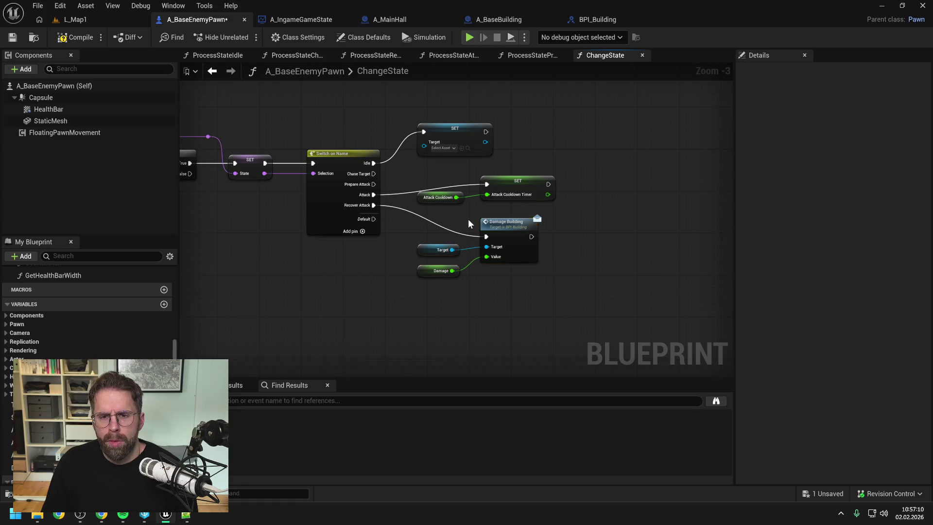
mouse_move(467, 138)
mouse_down()
mouse_move(532, 136)
mouse_move(518, 139)
mouse_up()
drag(505, 181, 506, 192)
click(449, 200)
drag(449, 200, 448, 211)
click(460, 165)
drag(529, 290, 422, 242)
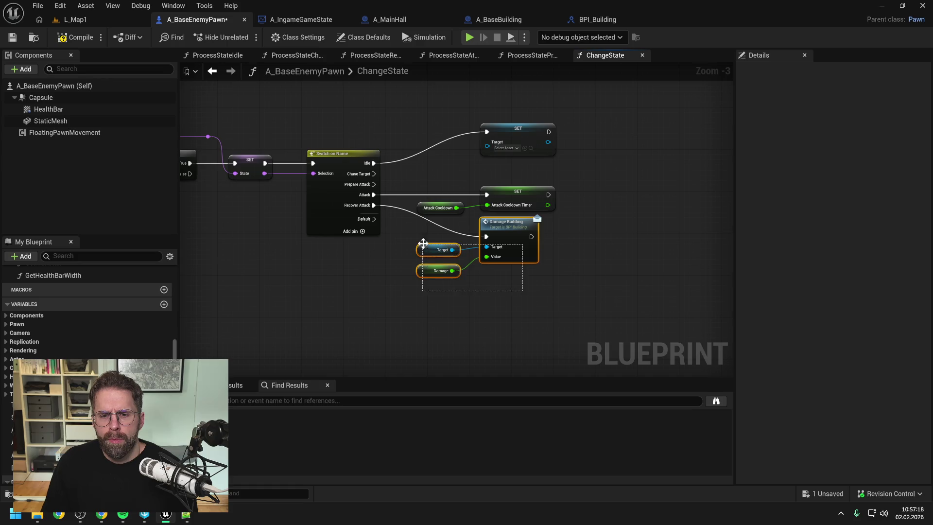
drag(505, 228, 504, 238)
drag(516, 129, 514, 144)
click(432, 185)
click(68, 37)
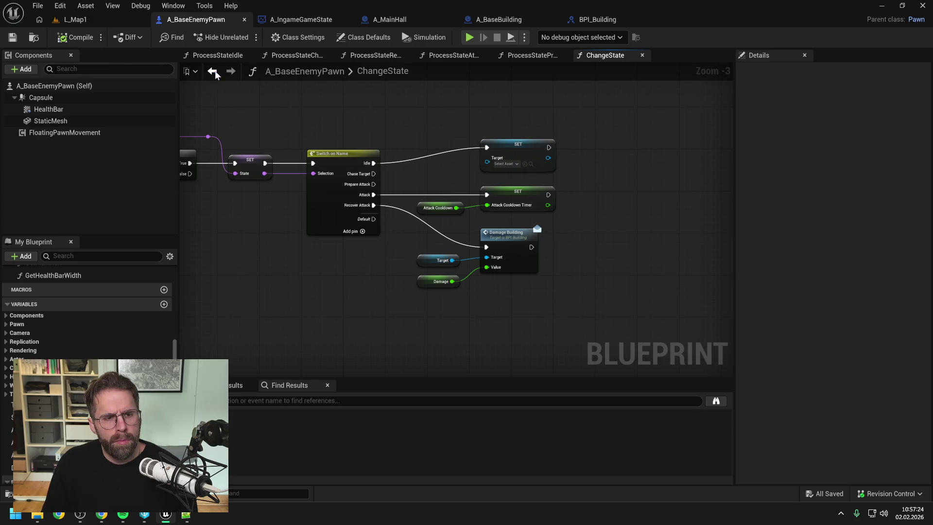
click(88, 20)
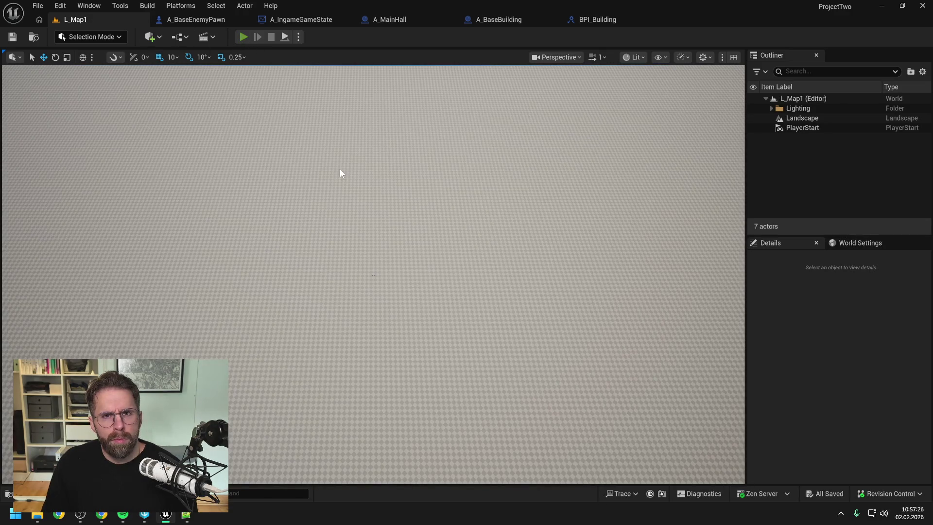
key(alt+p)
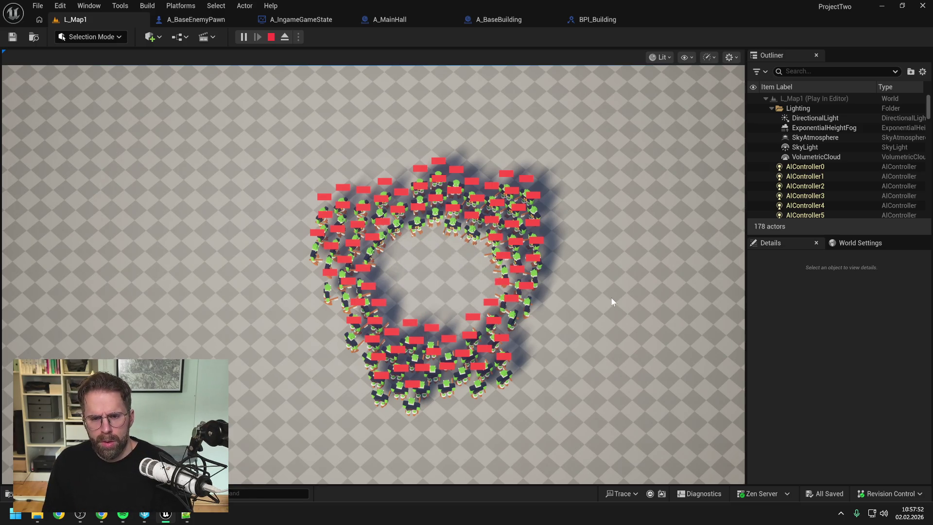
key(Escape)
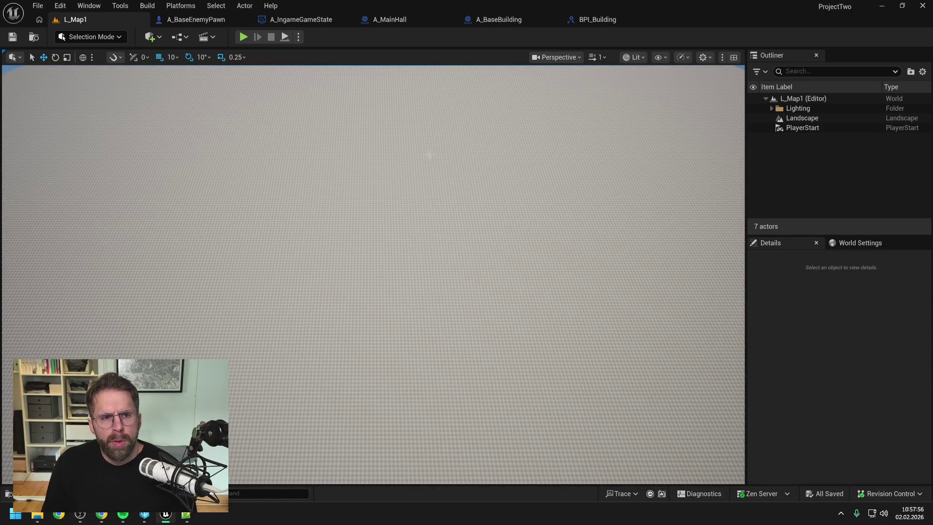
click(392, 20)
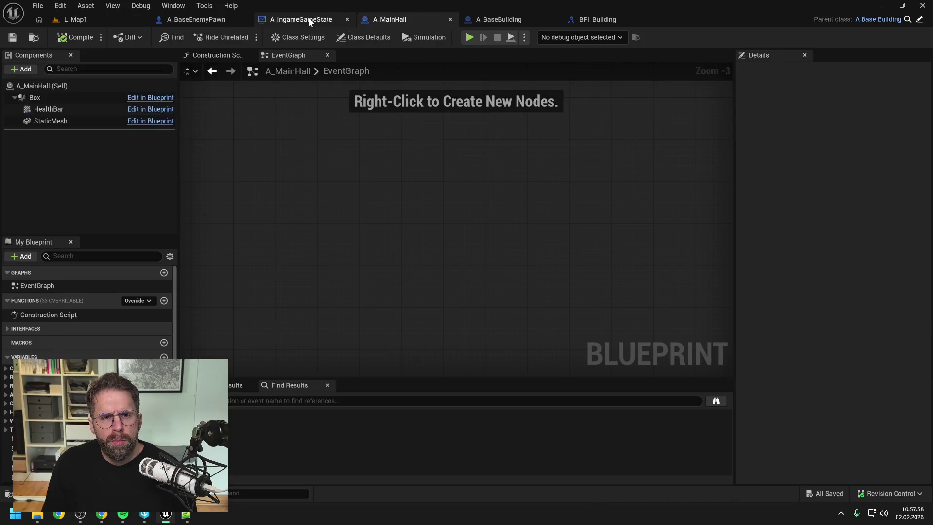
- Cycle through the A_IngameGameState, A_BaseEnemyPawn and A_MainHall blueprints, ending in A_BaseBuilding
click(309, 22)
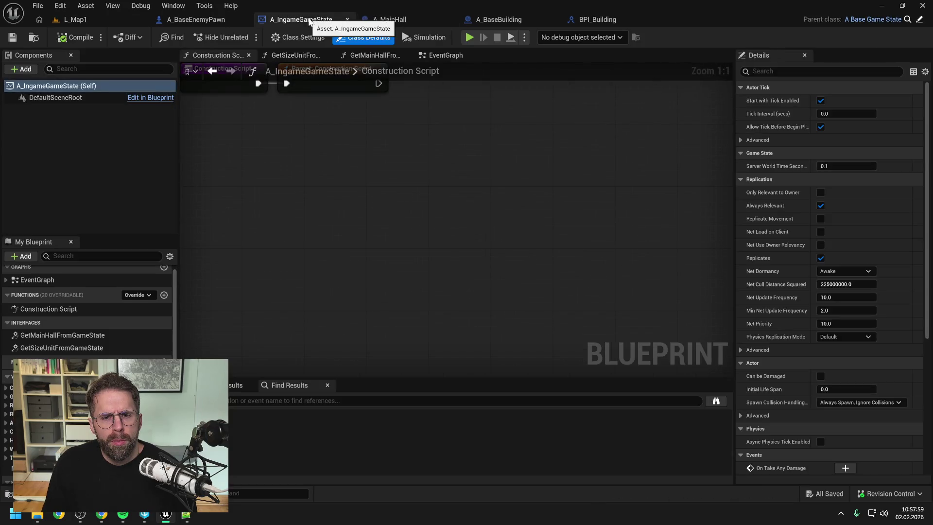
click(526, 23)
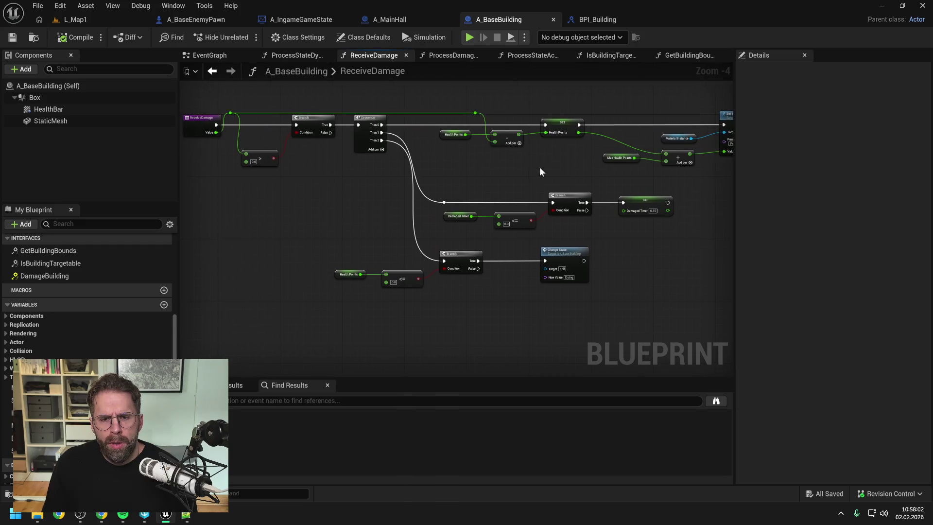
click(175, 23)
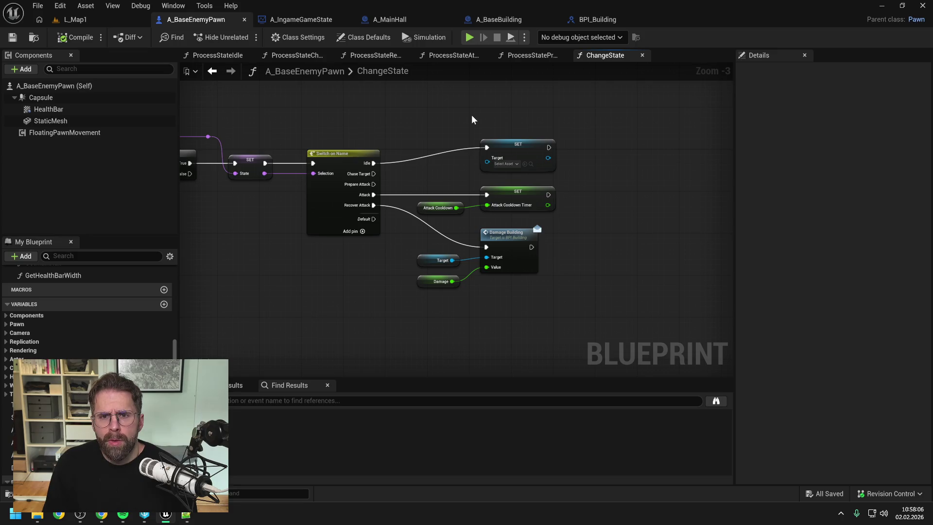
click(402, 22)
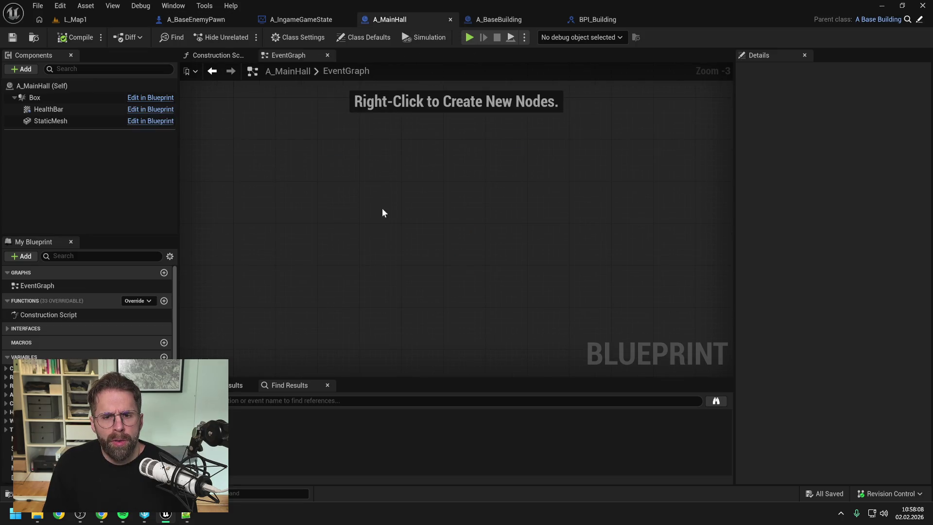
click(516, 24)
- Review A_BaseBuilding's ReceiveDamage graph and create a new function
drag(540, 168, 450, 159)
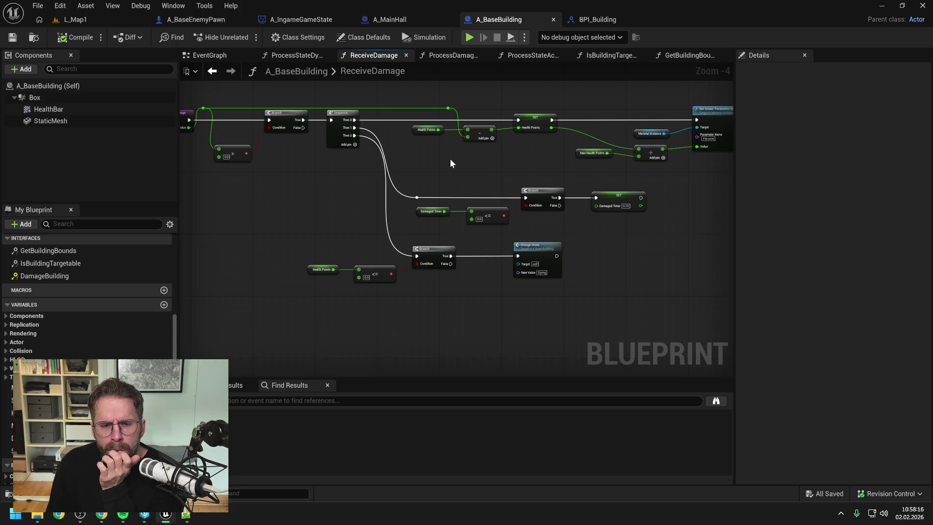
scroll(83, 311, up, 3)
scroll(92, 314, up, 1)
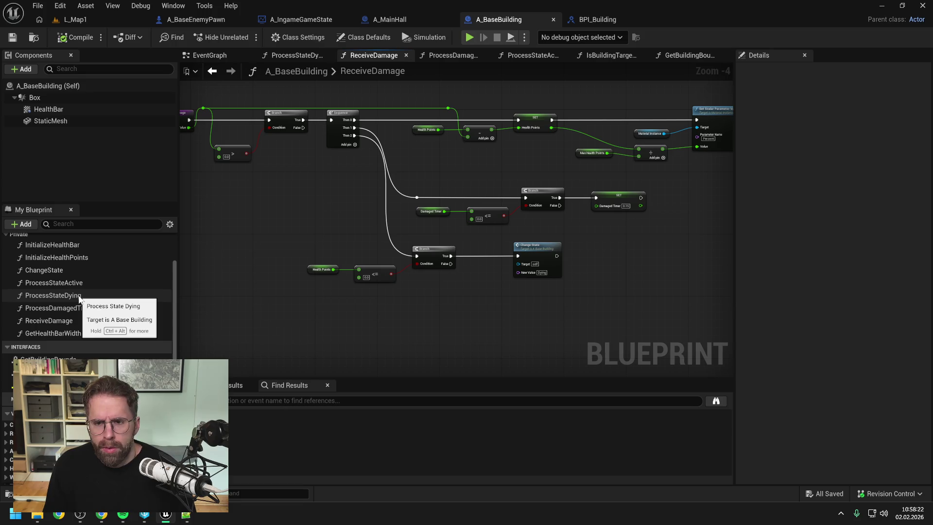
click(166, 290)
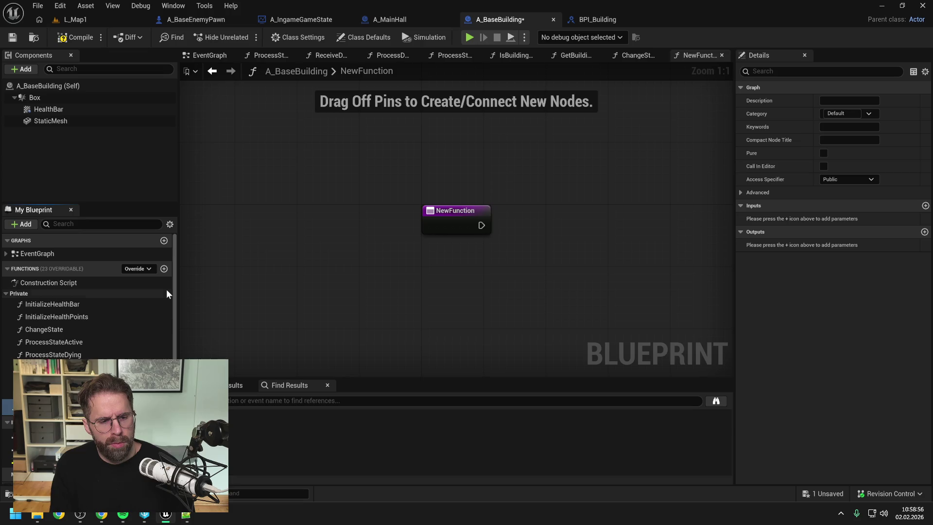
- Name the function HandleStateChanged, set its access specifier to Protected, and compile
key(Return)
key(ctrl+s)
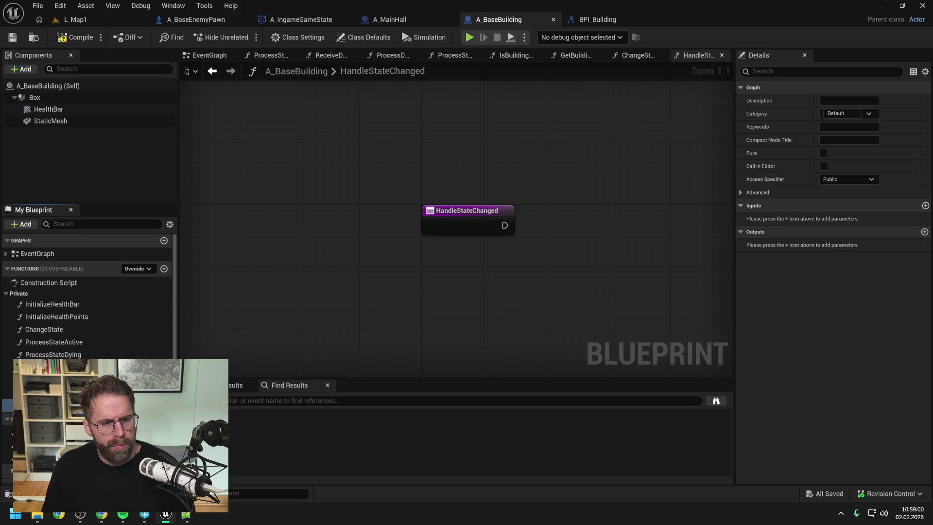
drag(49, 405, 78, 342)
click(845, 178)
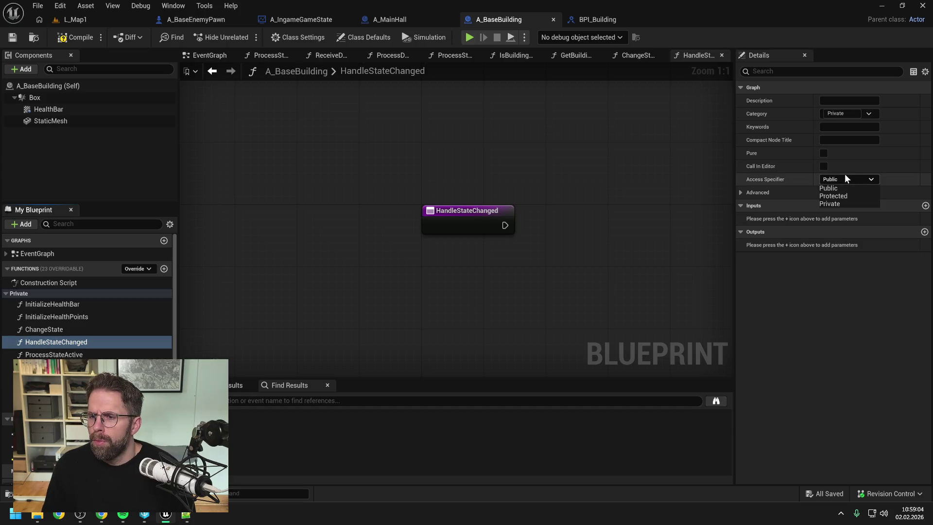
click(837, 197)
click(67, 42)
- Place a HandleStateChanged call in the ChangeState graph
double_click(47, 330)
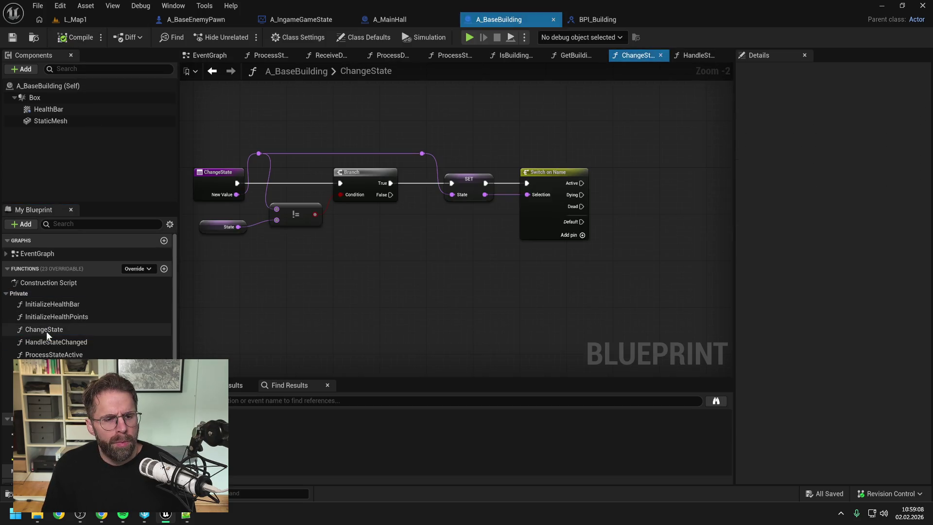
click(56, 342)
mouse_move(55, 342)
mouse_down()
mouse_move(429, 283)
mouse_move(476, 244)
mouse_move(454, 255)
mouse_up()
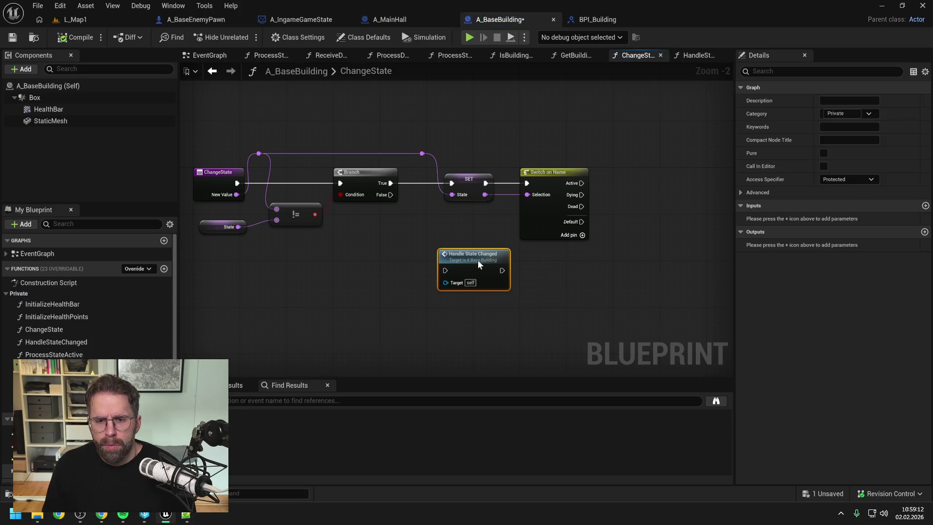
click(424, 229)
- Insert a Sequence after the Branch's True output, feeding the SET node, and compile
right_click(415, 230)
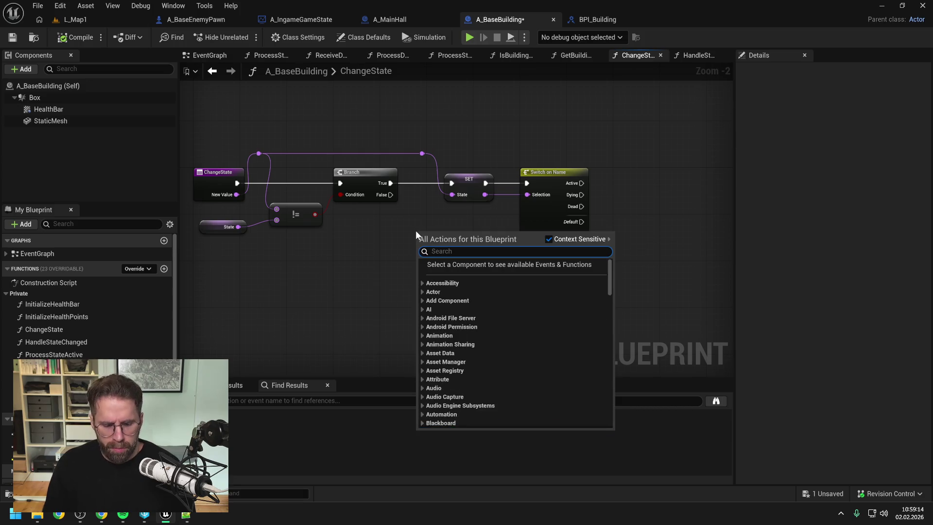
text(sequence)
key(Return)
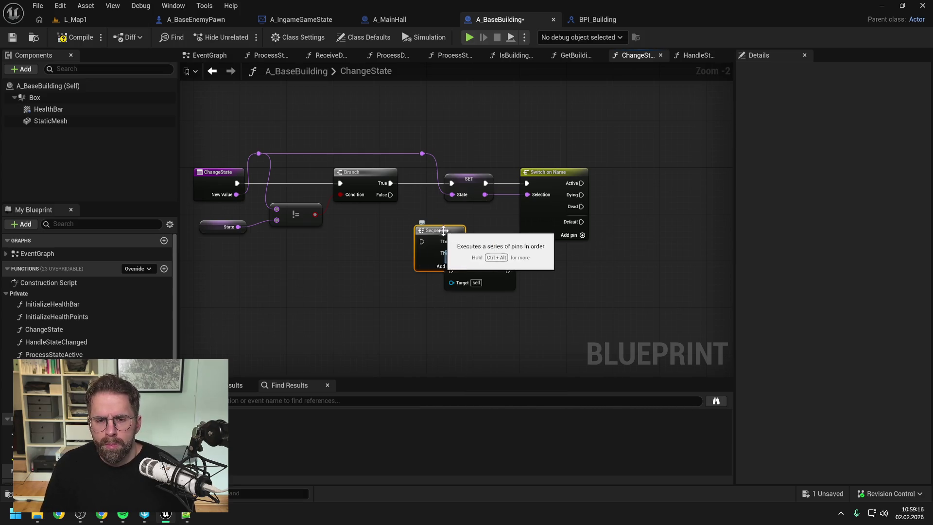
drag(443, 230, 431, 219)
mouse_move(390, 182)
mouse_down()
mouse_move(405, 227)
mouse_move(445, 232)
mouse_move(452, 184)
mouse_up()
mouse_move(420, 128)
mouse_down()
mouse_move(437, 160)
mouse_move(590, 242)
mouse_up()
drag(469, 184, 551, 181)
mouse_move(439, 220)
mouse_down()
mouse_move(450, 171)
mouse_move(451, 270)
mouse_move(542, 228)
mouse_move(559, 232)
mouse_up()
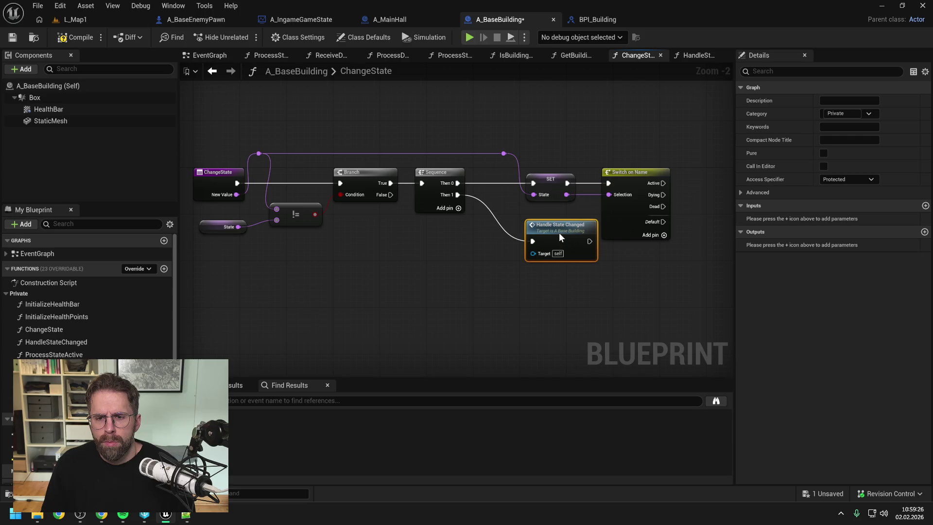
click(456, 267)
drag(627, 172, 639, 172)
click(546, 143)
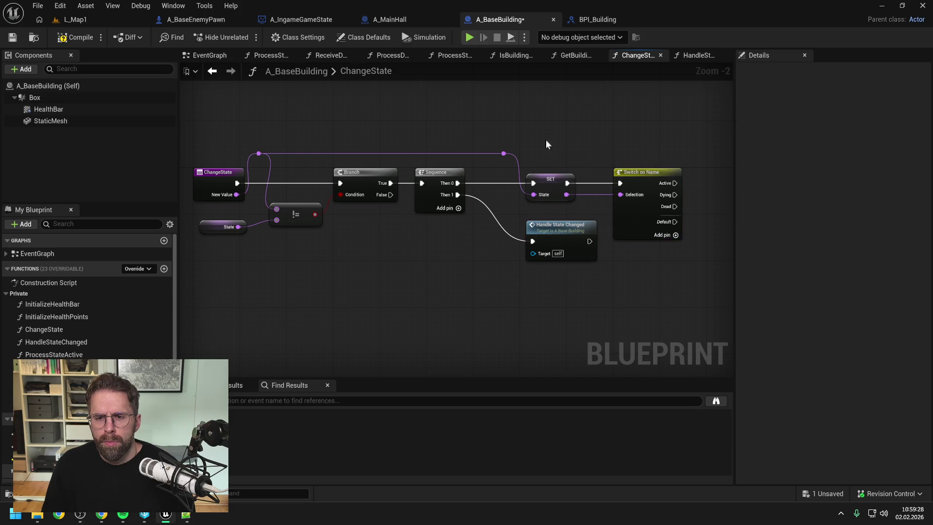
click(75, 37)
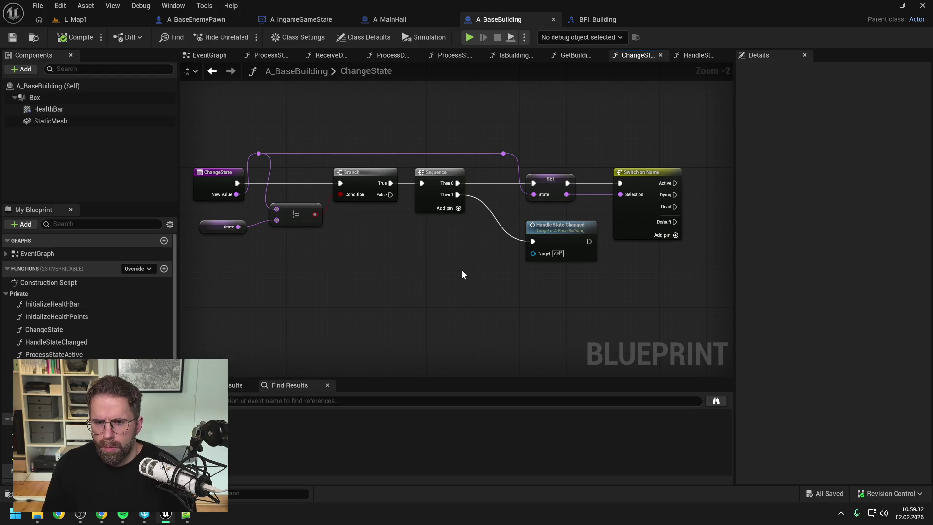
- Try renaming it HandleStateChangedOnChild, revert to HandleStateChanged, and save
click(104, 343)
key(F2)
key(End)
text(OnChild)
key(Return)
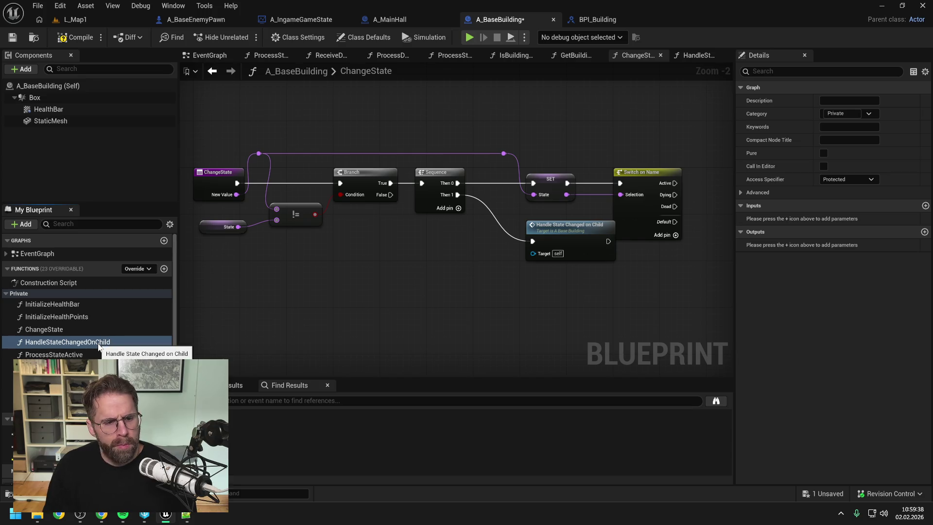
key(F2)
key(shift+Left)
key(shift+Left)
key(shift+Left)
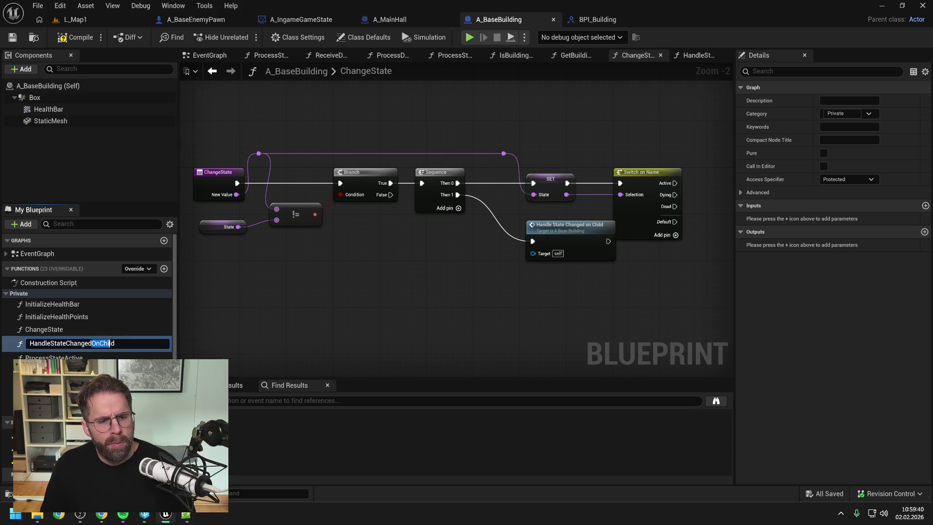
key(BackSpace)
key(Return)
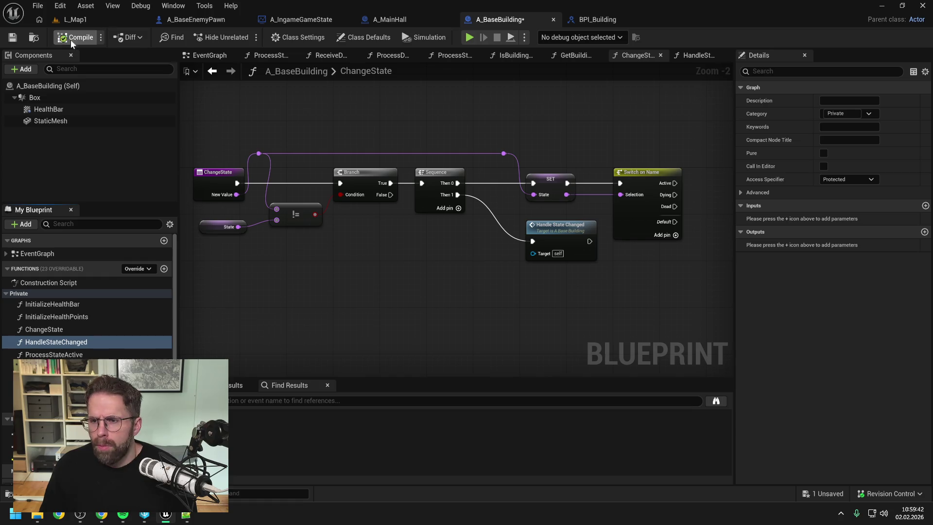
key(ctrl+s)
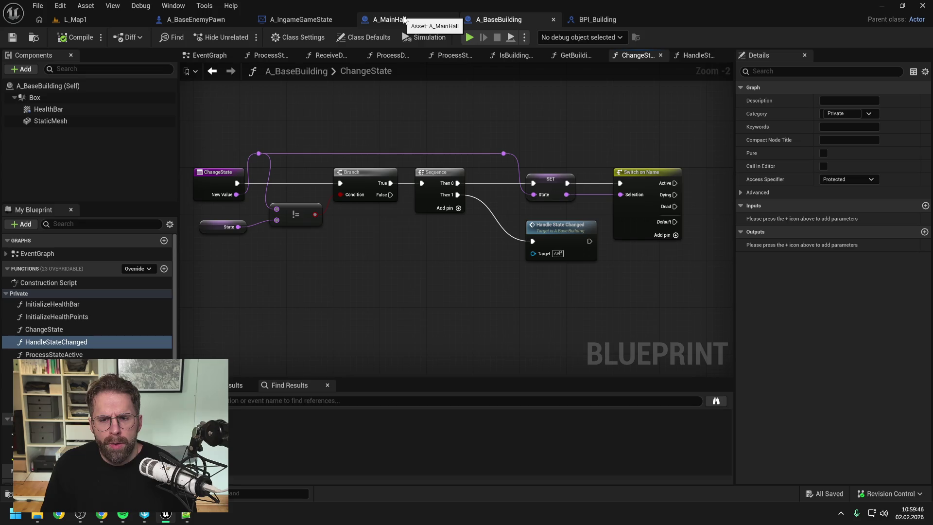
- Set HandleStateChanged's category to Protected
click(838, 114)
text(Protected)
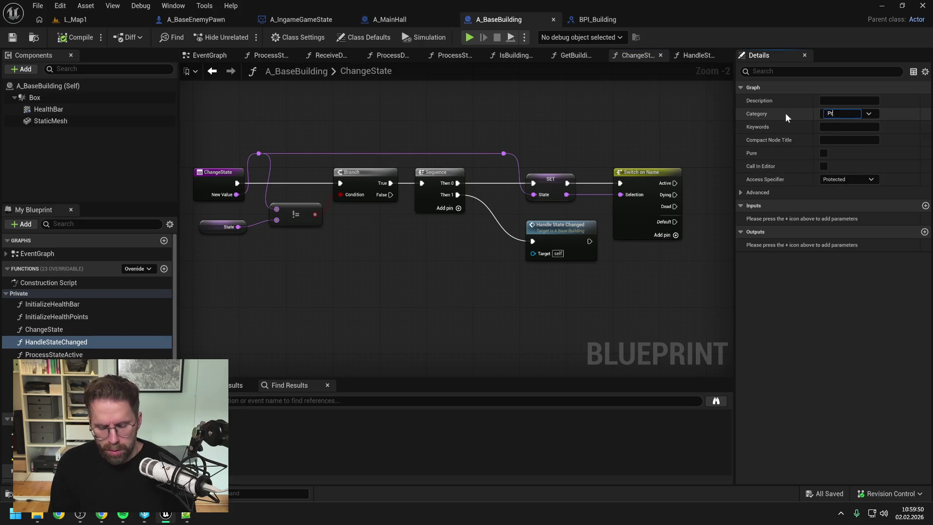
key(Return)
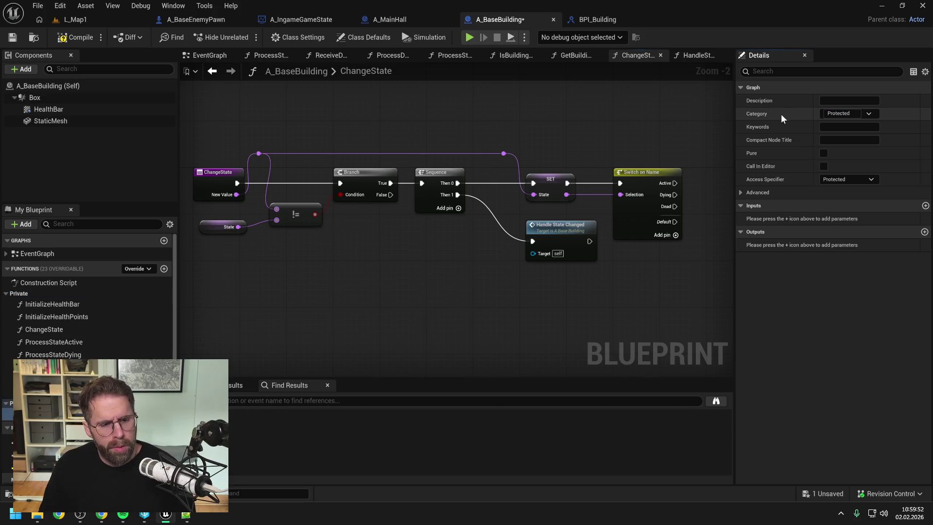
- Override HandleStateChanged in A_MainHall, delete the parent call, and compile
click(399, 20)
click(136, 301)
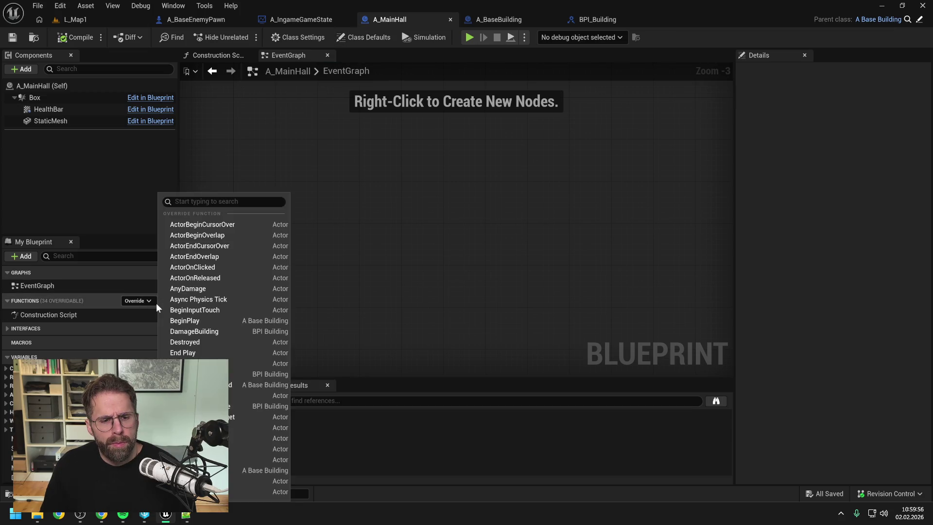
text(handle)
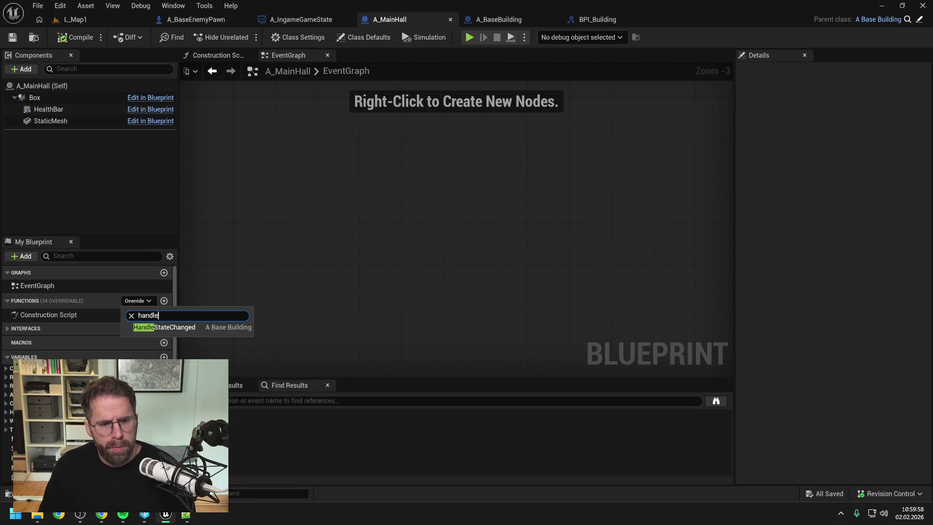
click(165, 327)
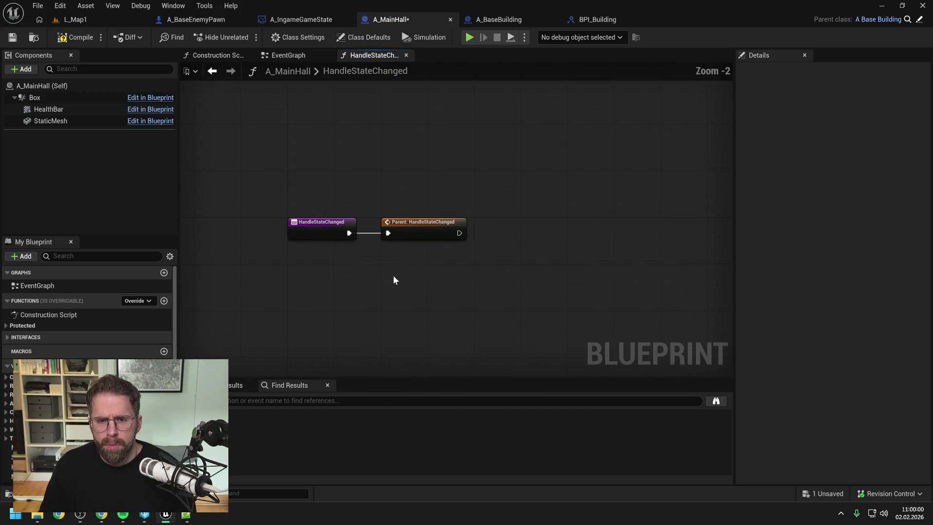
click(440, 236)
key(Delete)
click(77, 41)
- Feed a State getter into a new Switch on Name wired from the function entry
scroll(87, 311, down, 3)
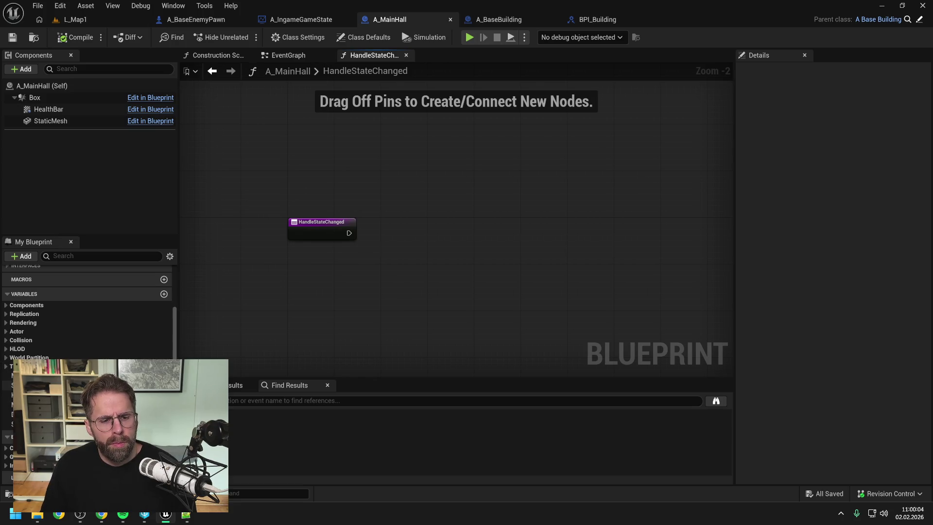
mouse_move(29, 476)
mouse_down()
mouse_move(392, 216)
mouse_move(383, 215)
mouse_move(423, 221)
mouse_move(436, 235)
mouse_up()
click(407, 232)
text(switch)
key(Return)
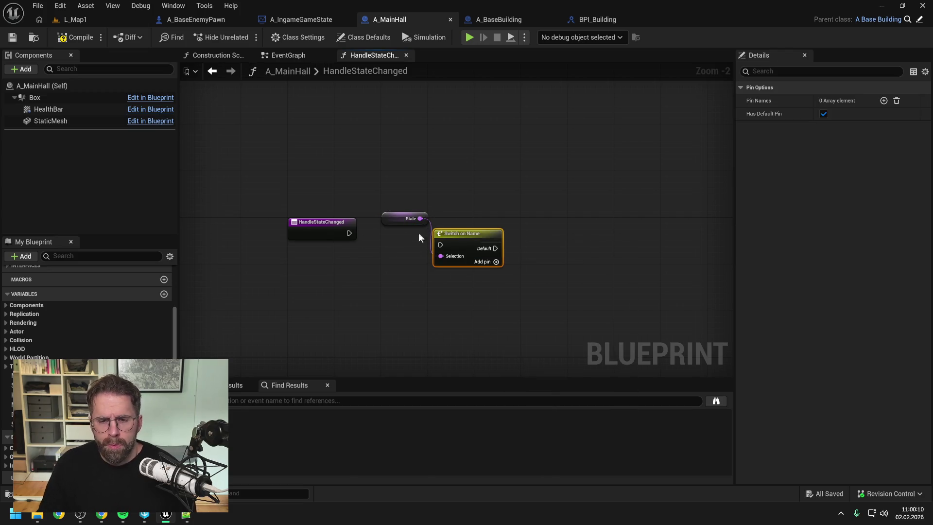
drag(349, 233, 440, 244)
drag(458, 234, 465, 222)
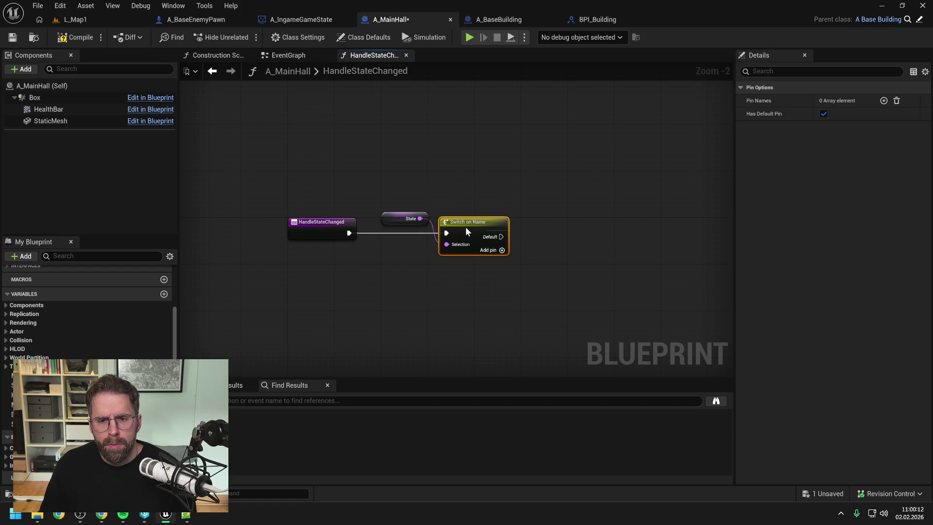
- Add a Dying case pin to the switch and save A_MainHall
click(501, 250)
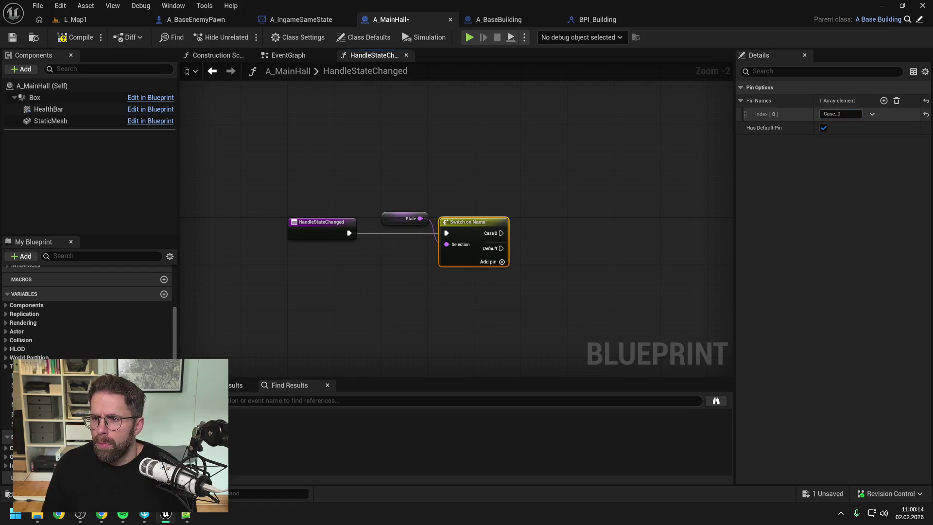
text(Dying)
key(Return)
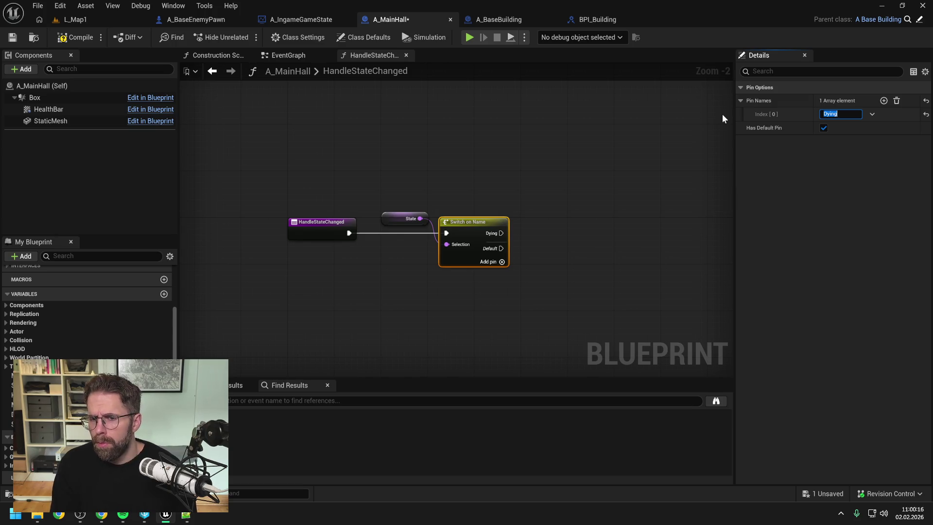
drag(596, 173, 512, 182)
key(ctrl+s)
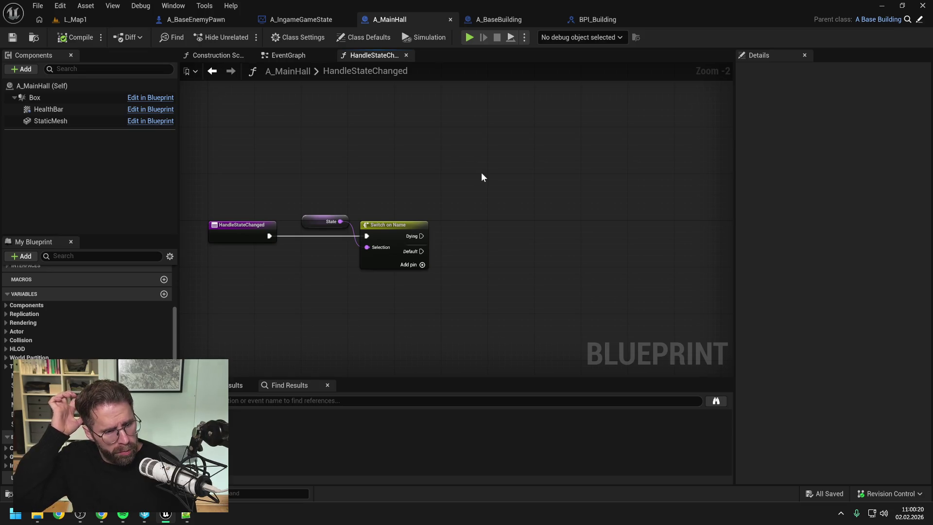
drag(323, 222, 318, 222)
click(389, 193)
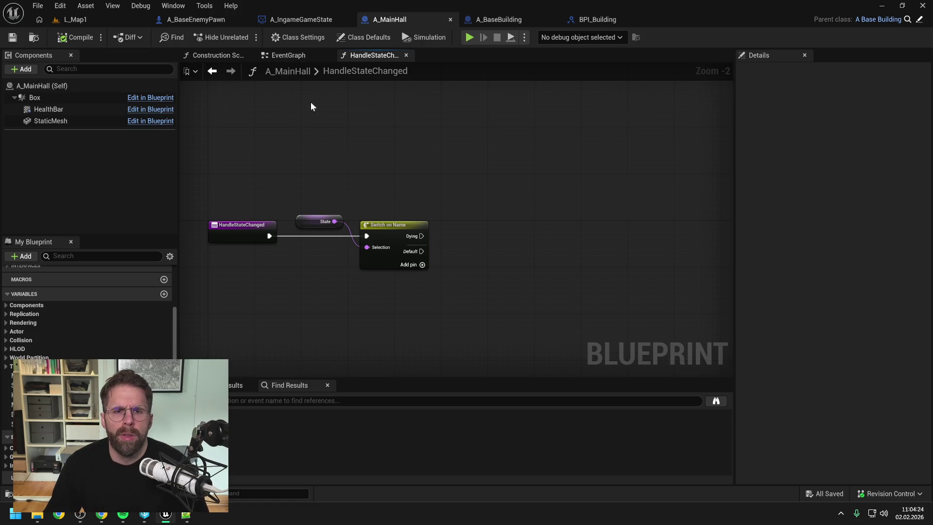
click(310, 20)
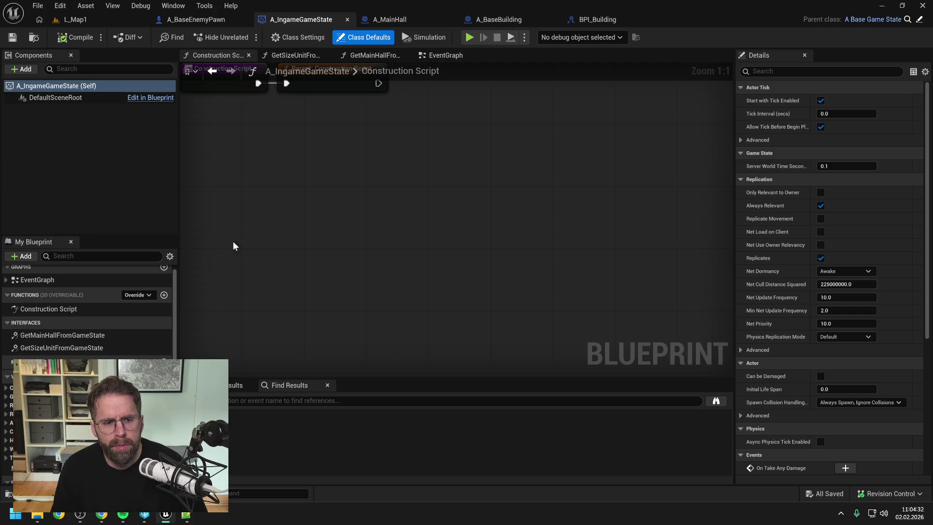
- Open GetMainHallFromGameState in A_IngameGameState and pan to see all its nodes
double_click(97, 335)
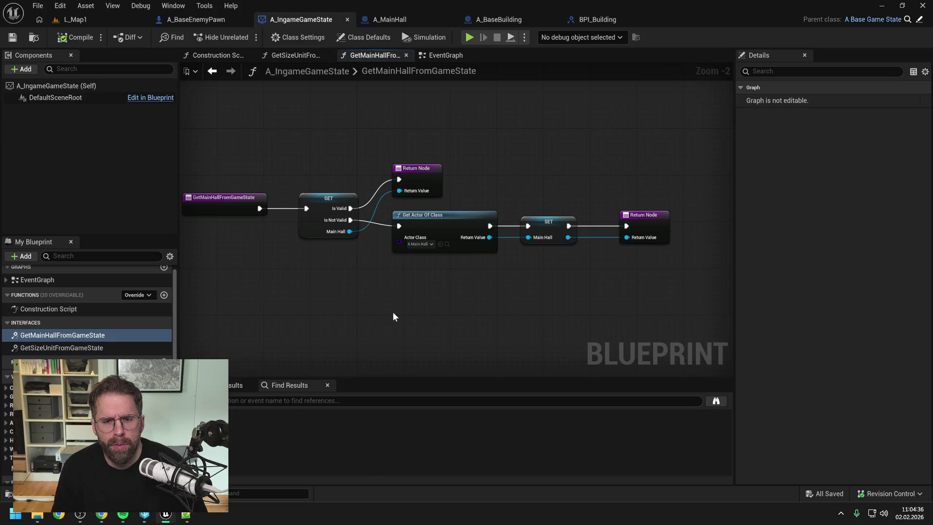
drag(394, 313, 418, 307)
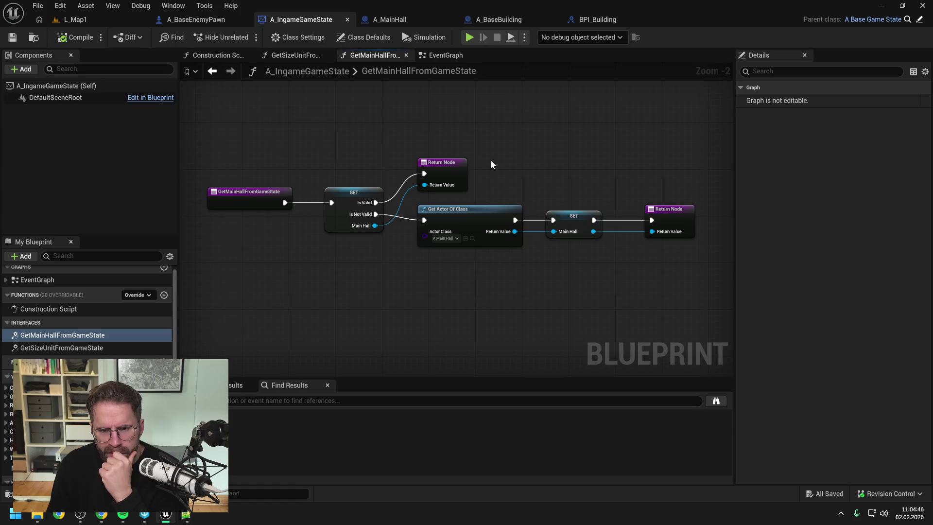
- Revisit A_BaseBuilding and A_MainHall's HandleStateChanged graph without adding any node
click(496, 20)
click(407, 20)
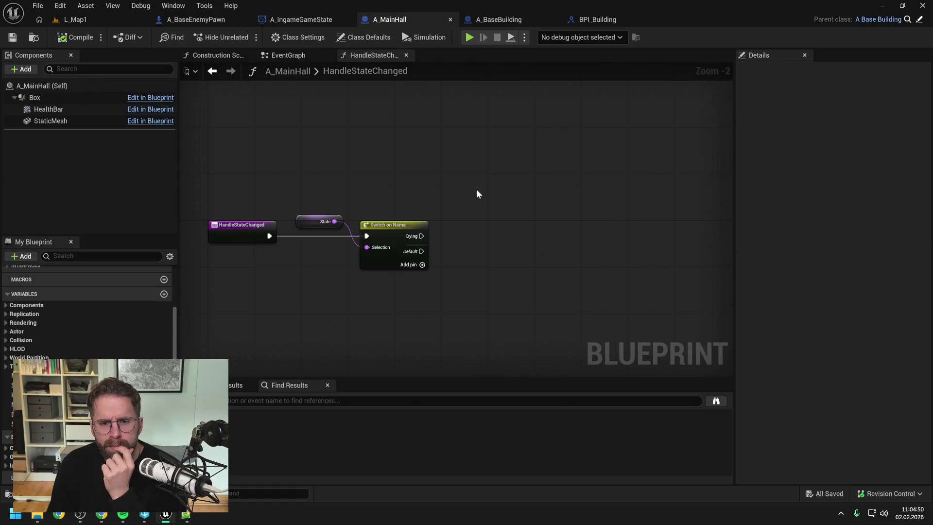
drag(476, 190, 459, 171)
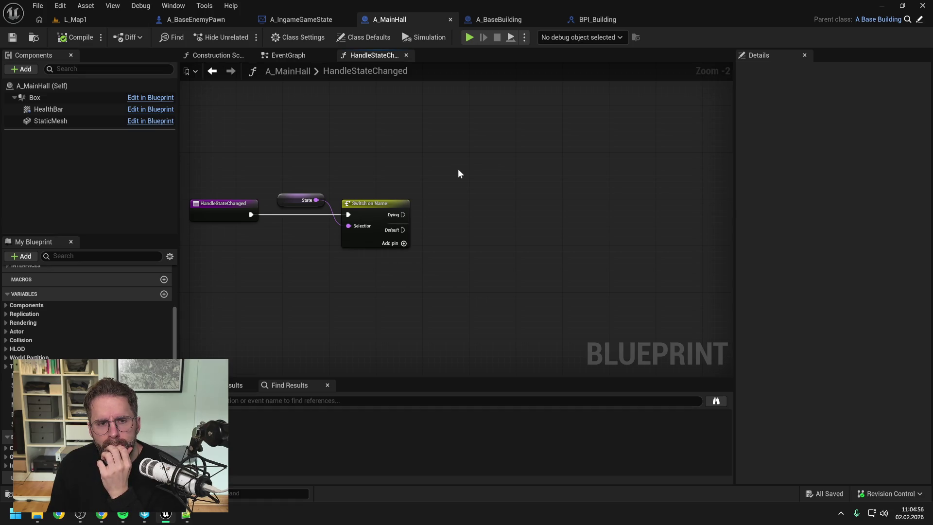
mouse_move(453, 169)
mouse_down()
mouse_move(472, 173)
mouse_move(480, 161)
mouse_up()
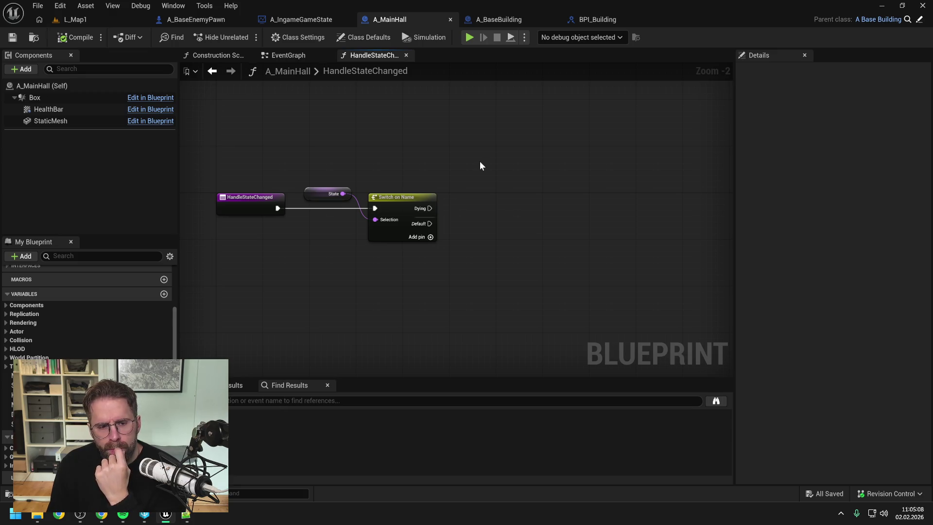
right_click(492, 204)
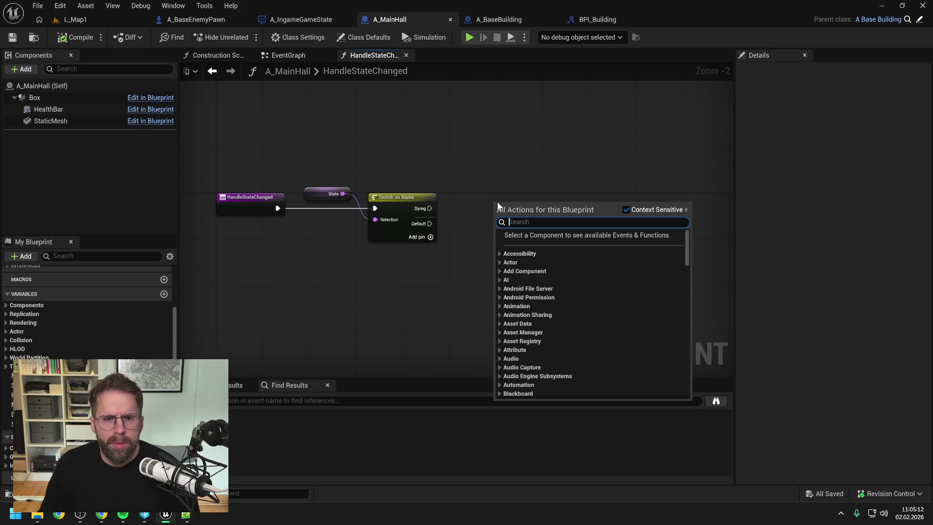
click(511, 164)
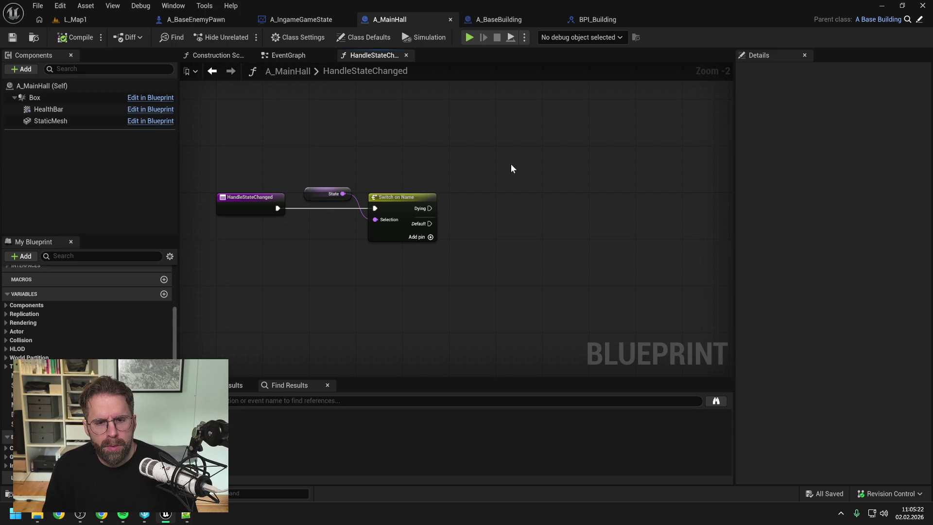
- Search the Content Drawer for 'bpfl' and open BPFL_General
key(ctrl+space)
click(281, 296)
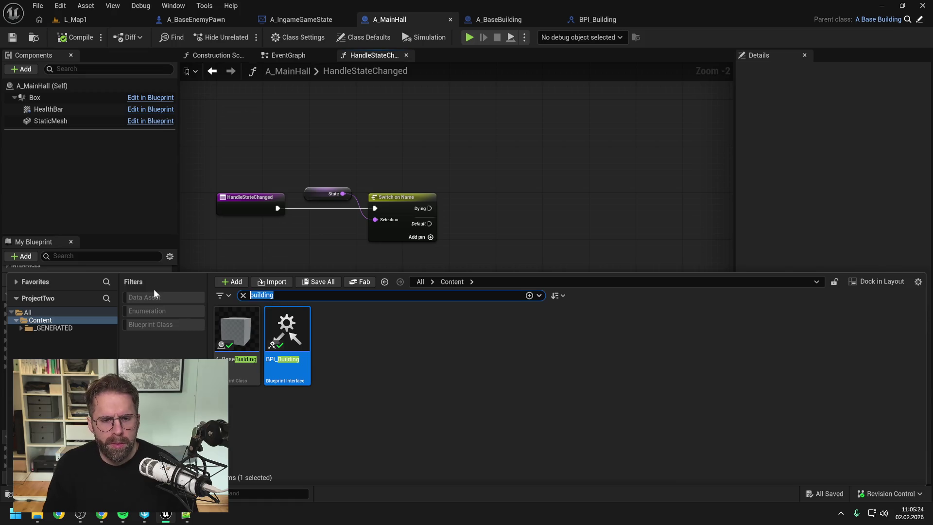
text(bpfl)
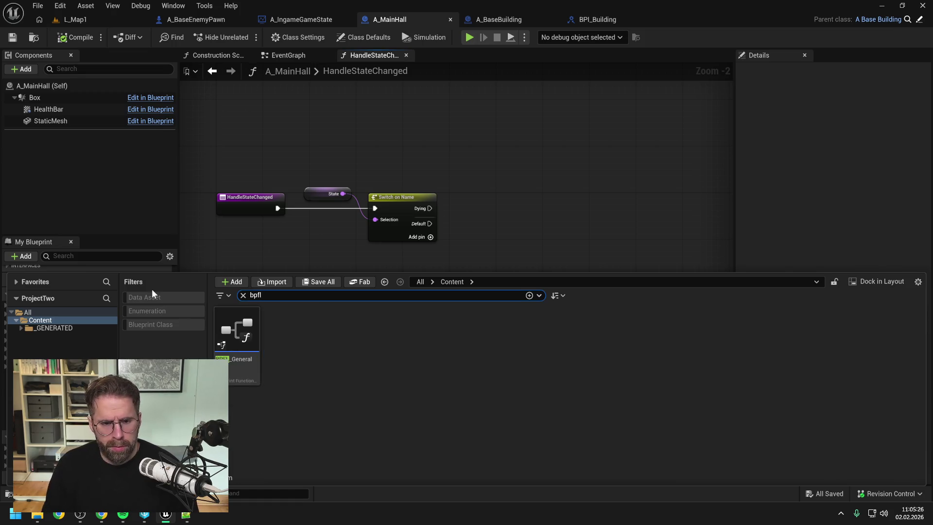
double_click(233, 328)
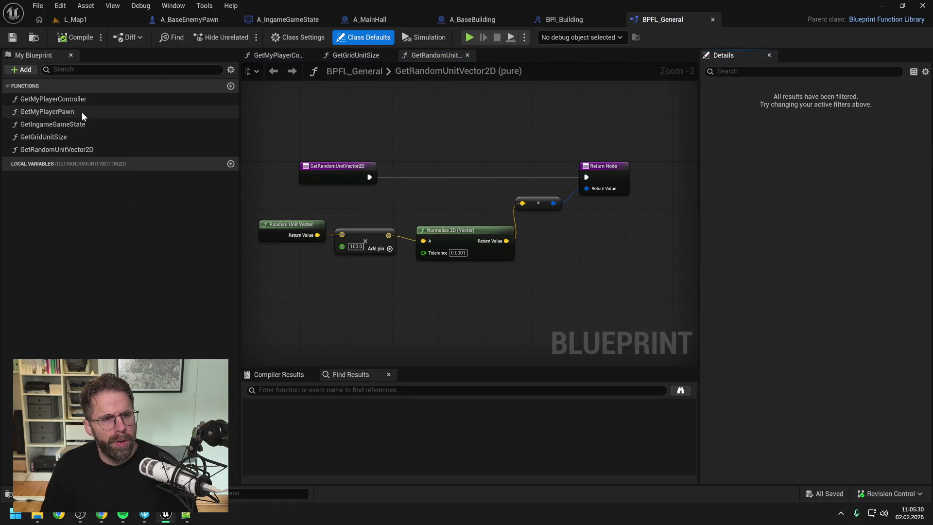
- Create a GetMyPlayerState function in BPFL_General, save, and place it above GetMyPlayerPawn
click(230, 86)
text(GetMyPlayeer)
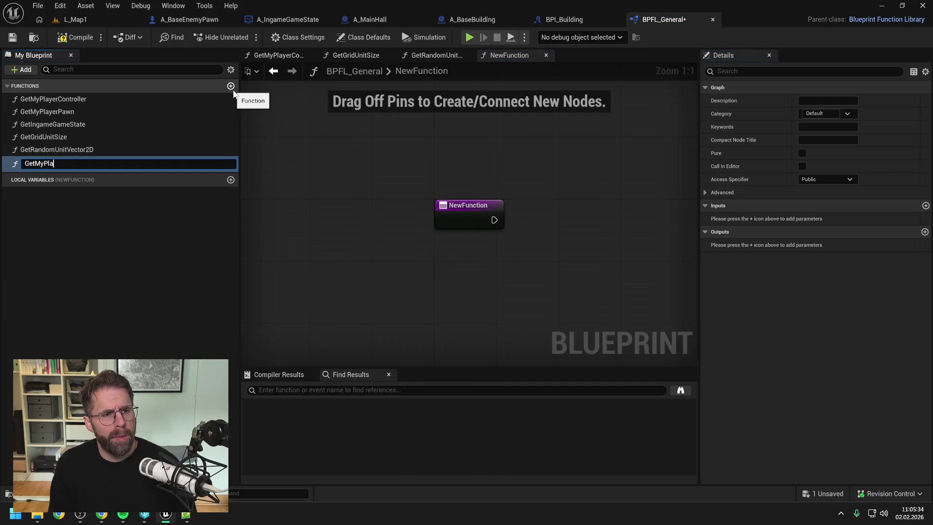
key(BackSpace)
key(BackSpace)
text(rState)
key(Return)
key(ctrl+s)
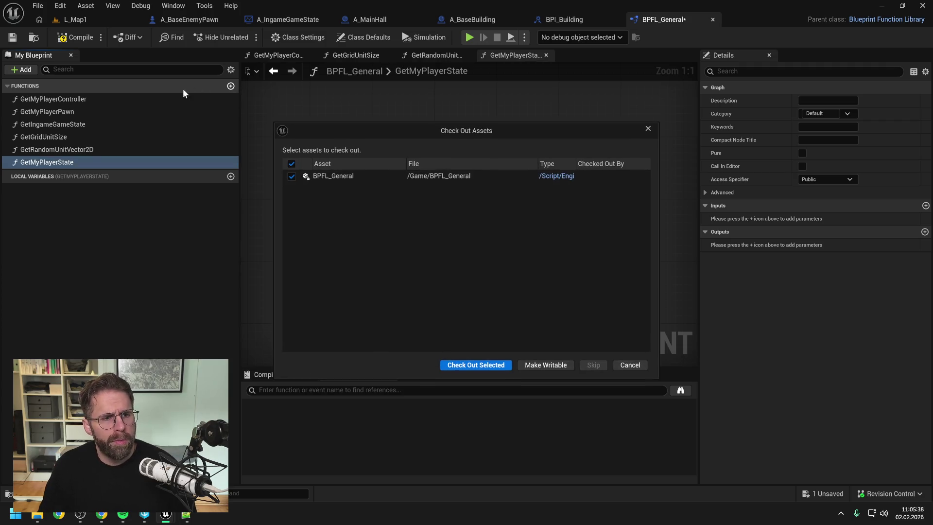
click(473, 365)
drag(43, 165, 50, 114)
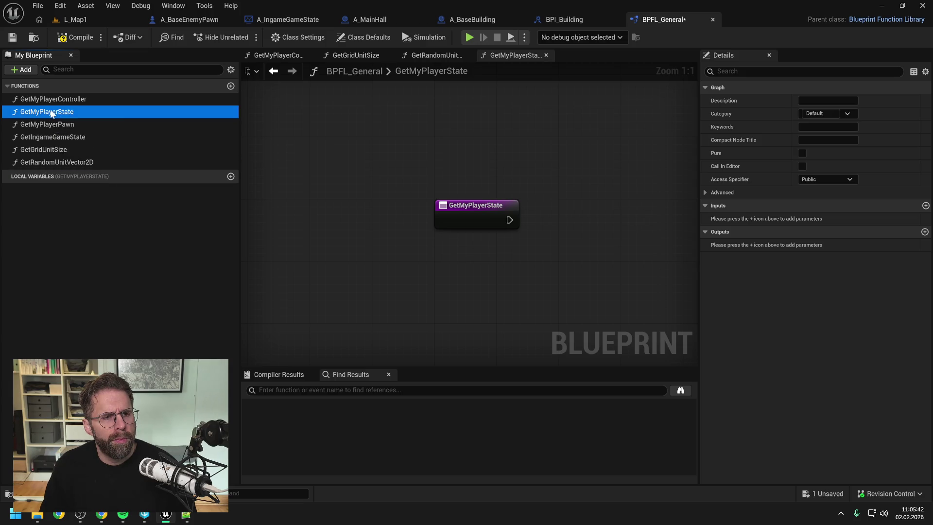
click(76, 38)
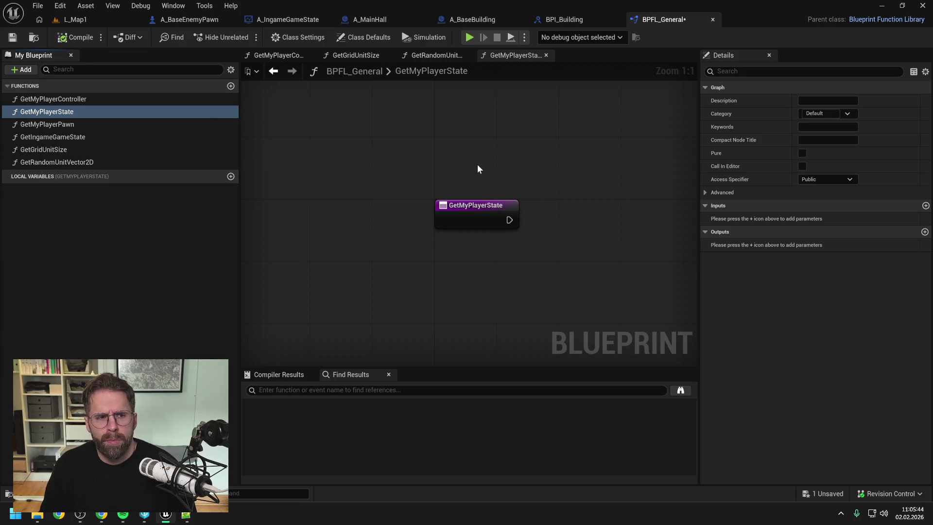
- Add a Get Player State node and a Return Node to the GetMyPlayerState graph
right_click(480, 226)
text(get player state)
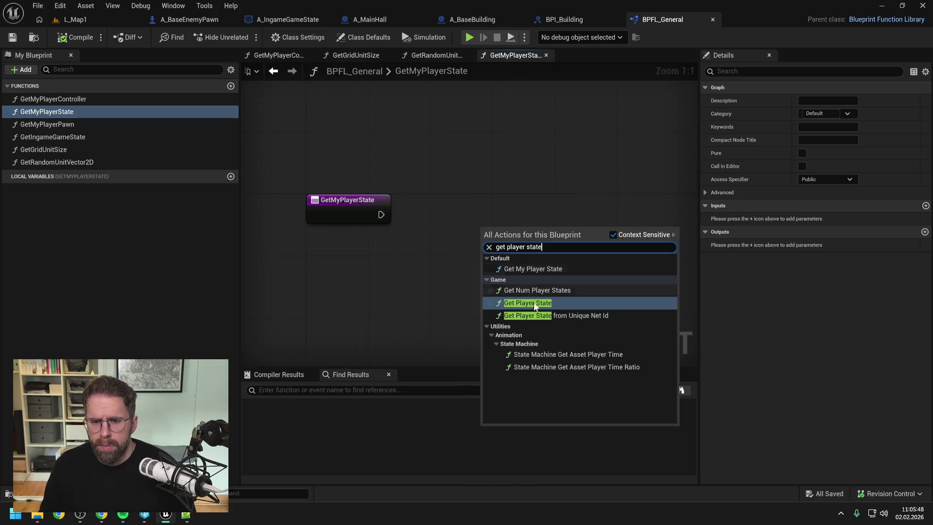
click(529, 302)
drag(535, 232, 369, 254)
click(481, 223)
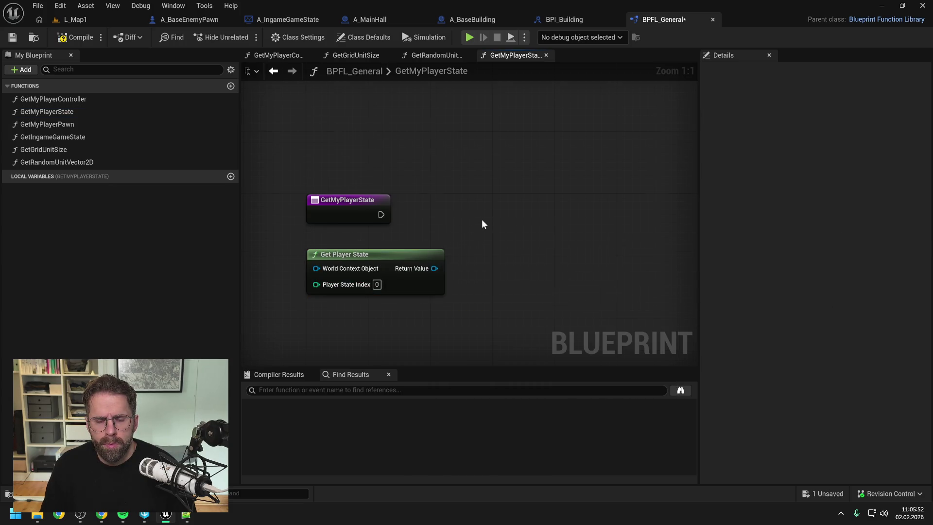
scroll(482, 224, down, 1)
right_click(481, 224)
text(return)
key(Return)
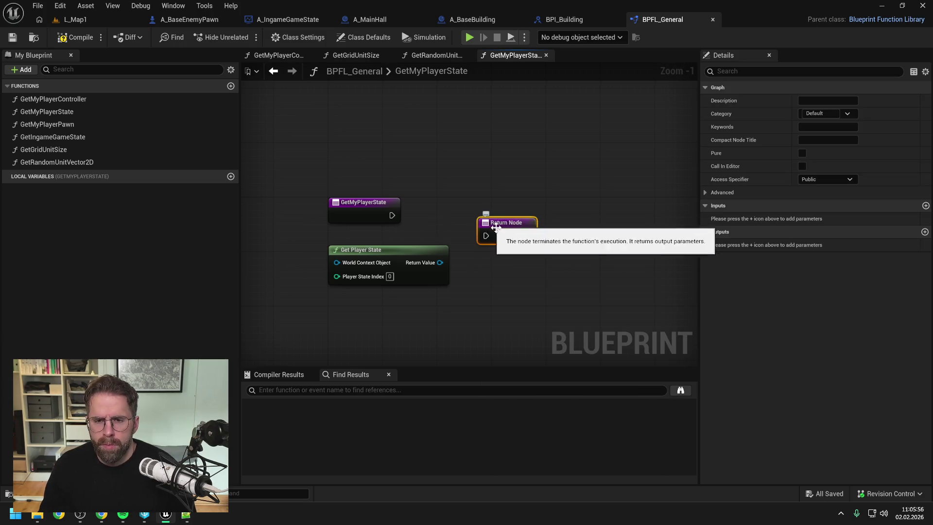
drag(482, 221, 530, 202)
click(451, 219)
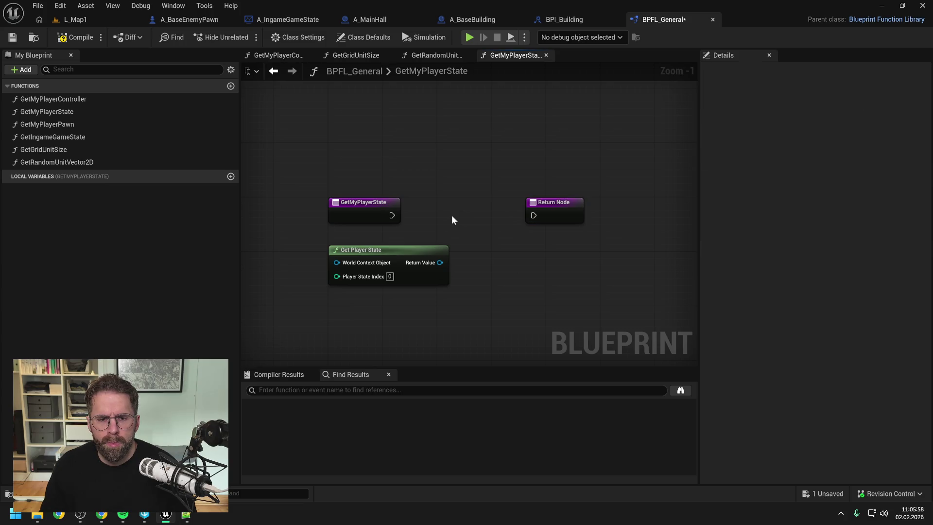
- Feed a World Context into Get Player State and connect the entry's execution to the Return Node
double_click(66, 99)
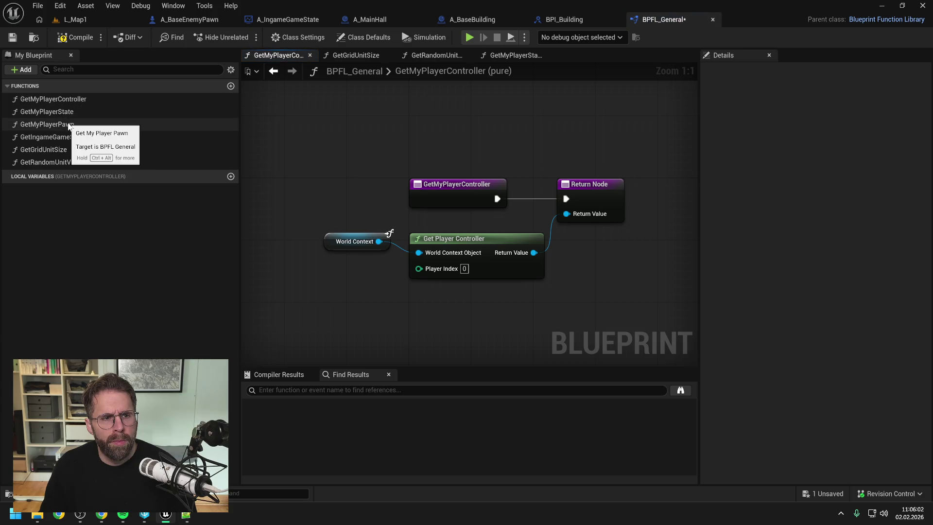
double_click(70, 123)
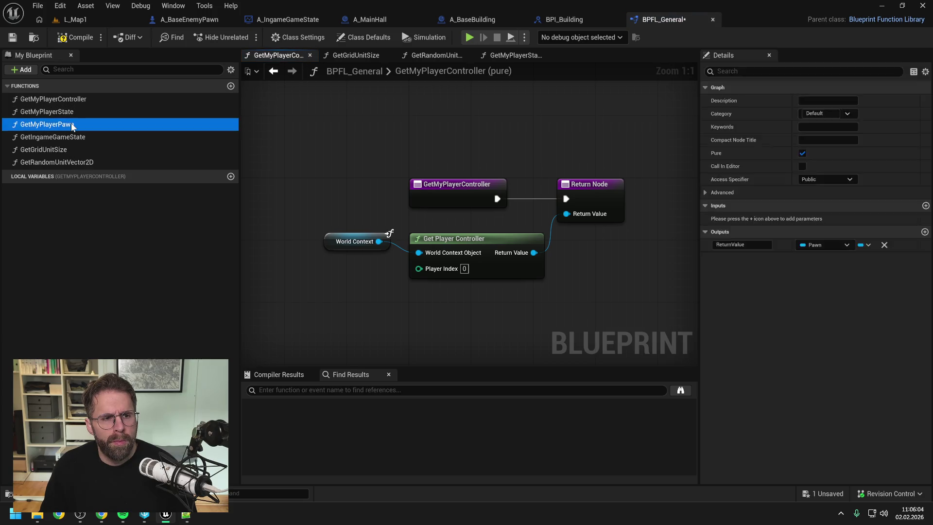
double_click(69, 116)
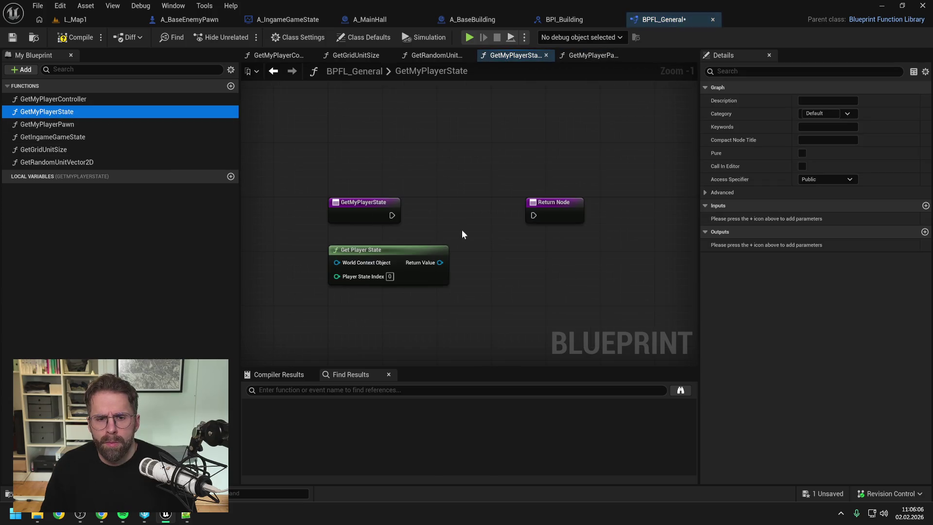
drag(336, 262, 277, 262)
text(get worldcont)
key(Return)
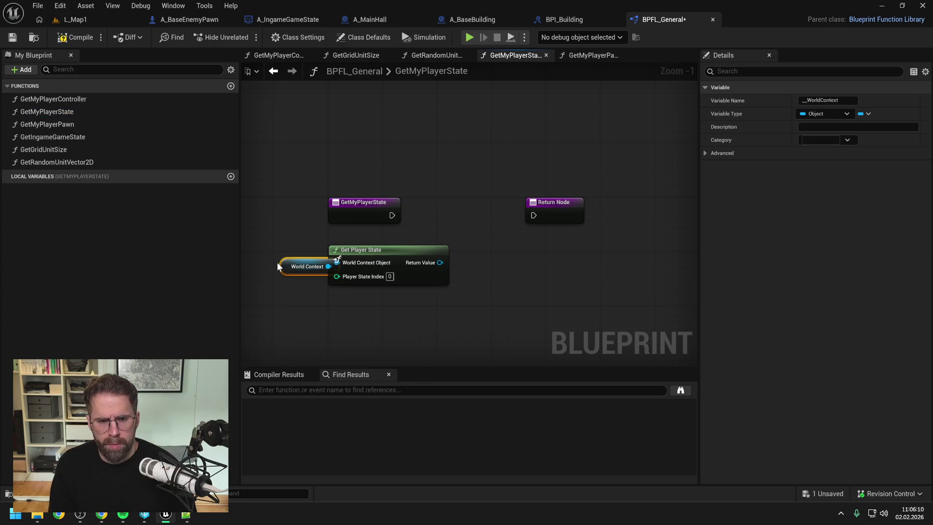
drag(263, 263, 256, 263)
click(459, 217)
drag(392, 216, 533, 215)
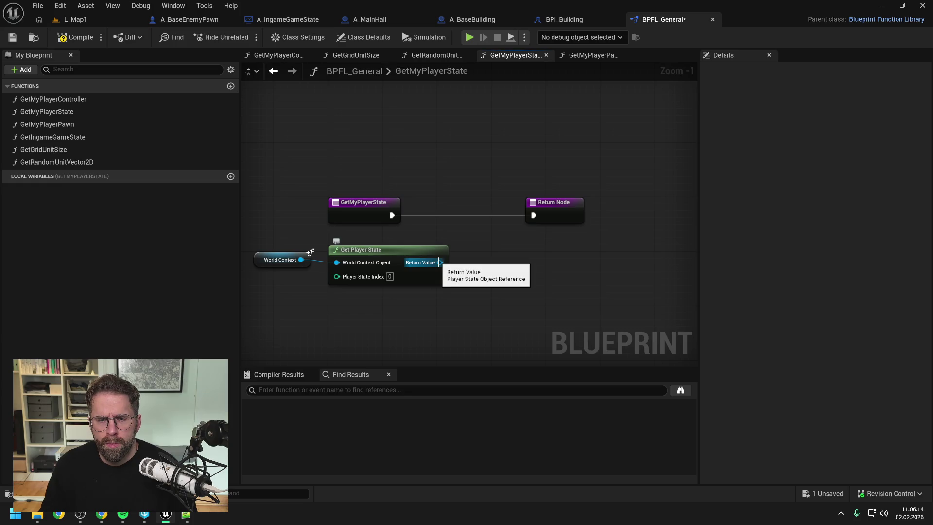
- Wire the player state output into the Return Node, matching GetMyPlayerPawn
double_click(91, 124)
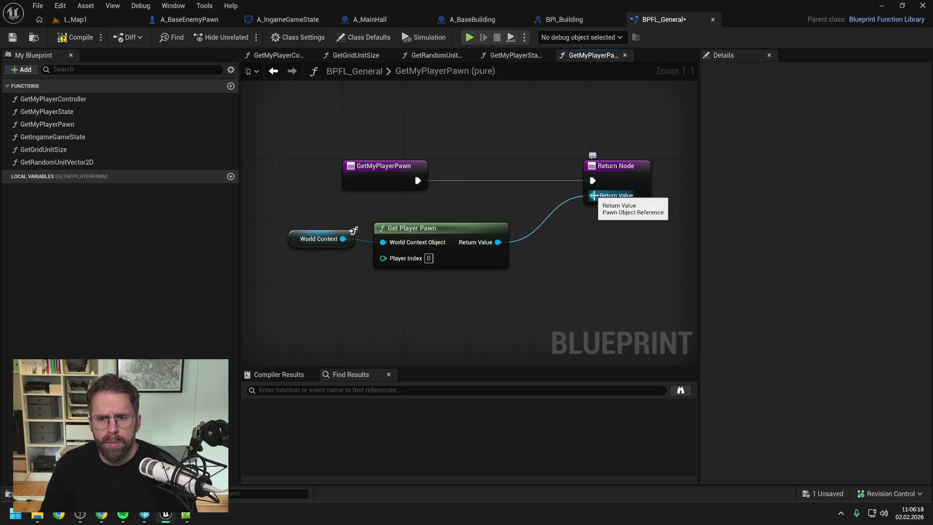
click(78, 112)
double_click(78, 112)
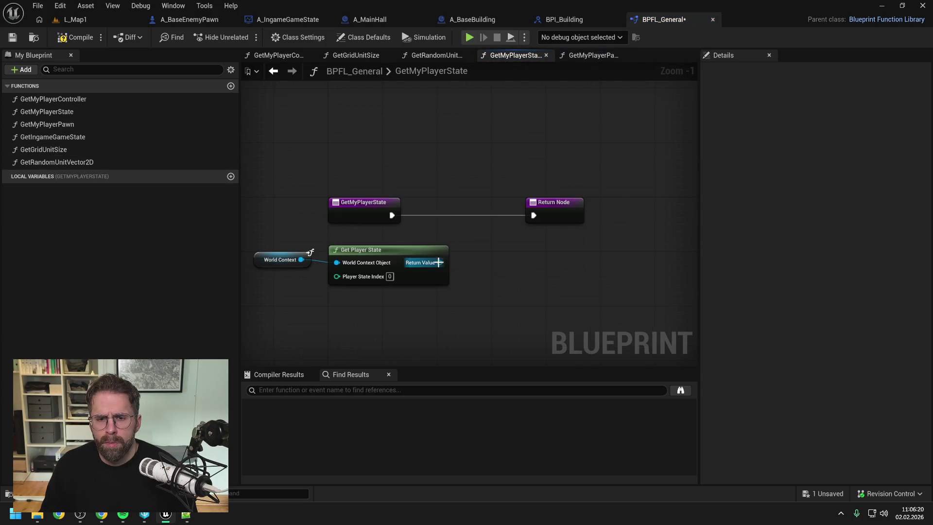
click(554, 213)
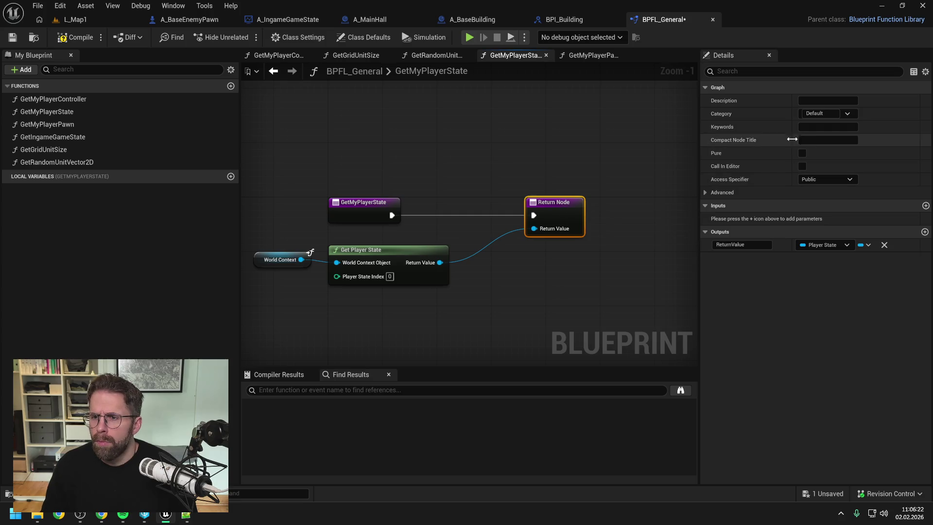
- Mark GetMyPlayerState as Pure, compile and save the library, and close the other function graphs
click(803, 153)
click(74, 38)
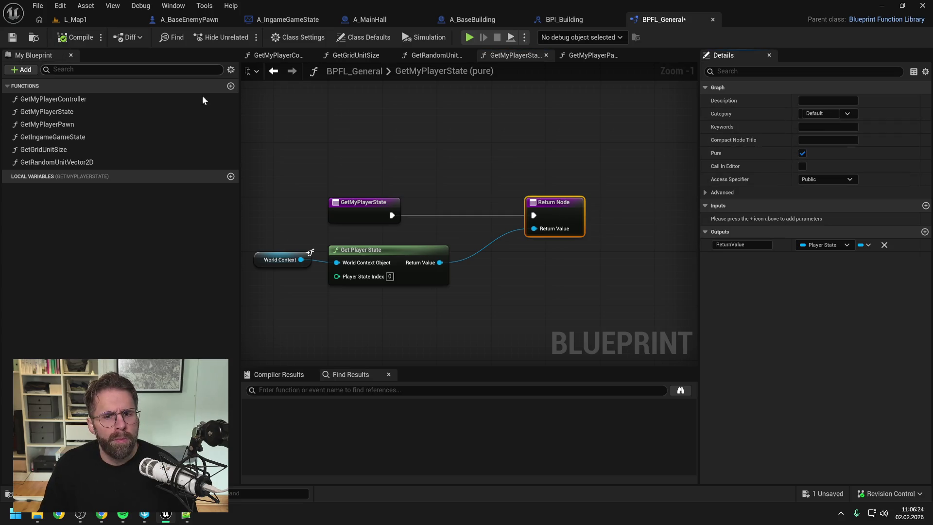
right_click(532, 56)
click(537, 108)
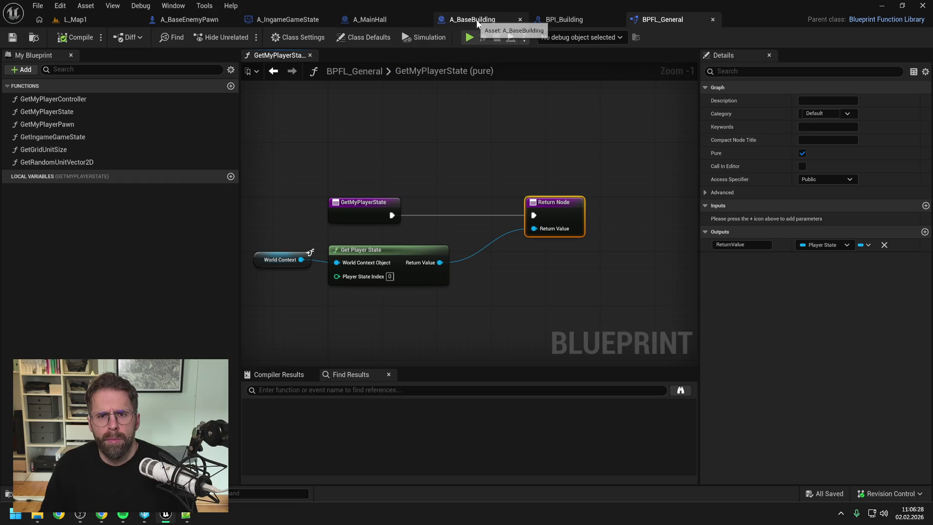
click(474, 20)
click(396, 20)
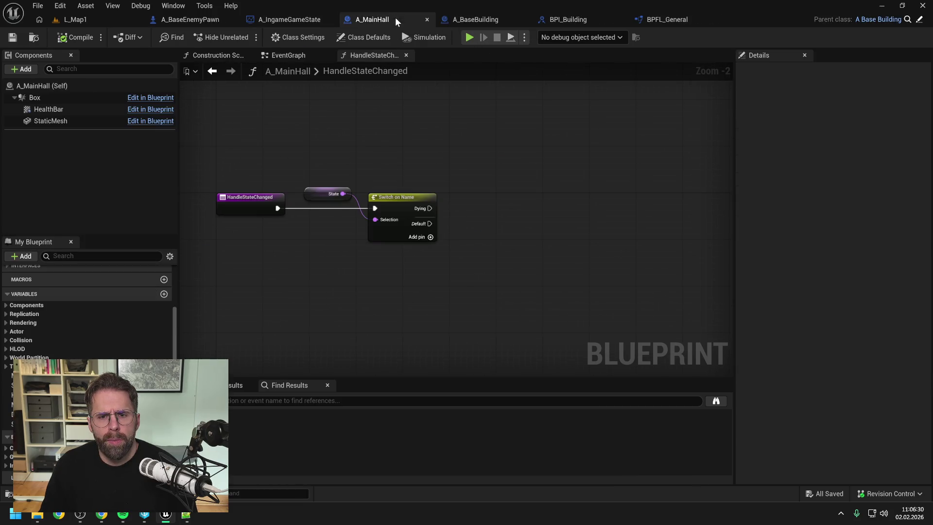
- Place a Get My Player State node beside Switch on Name in HandleStateChanged and save A_MainHall
right_click(485, 223)
text(get my player)
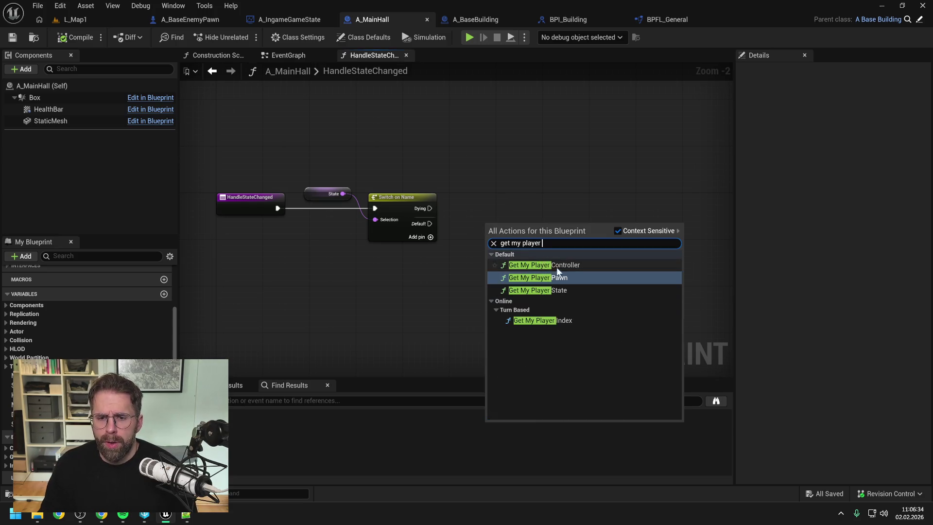
click(534, 290)
drag(520, 223, 512, 181)
click(514, 235)
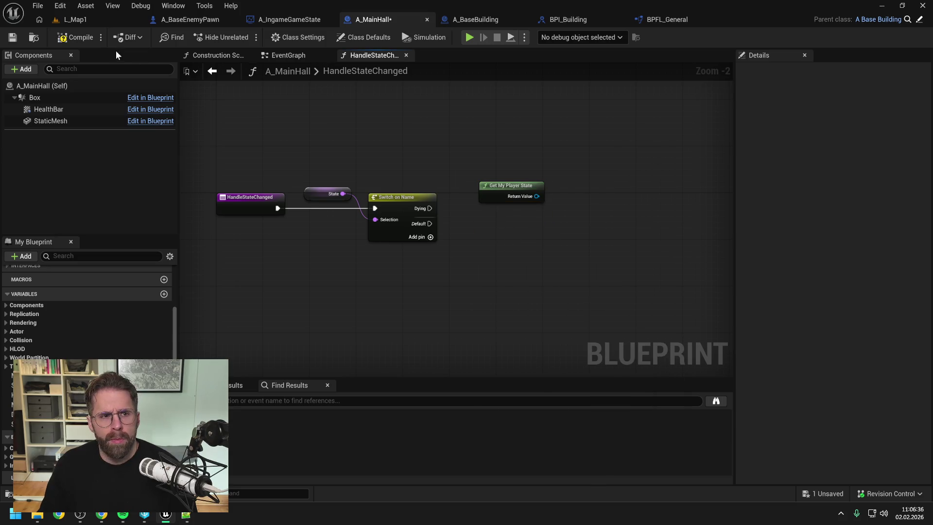
key(ctrl+s)
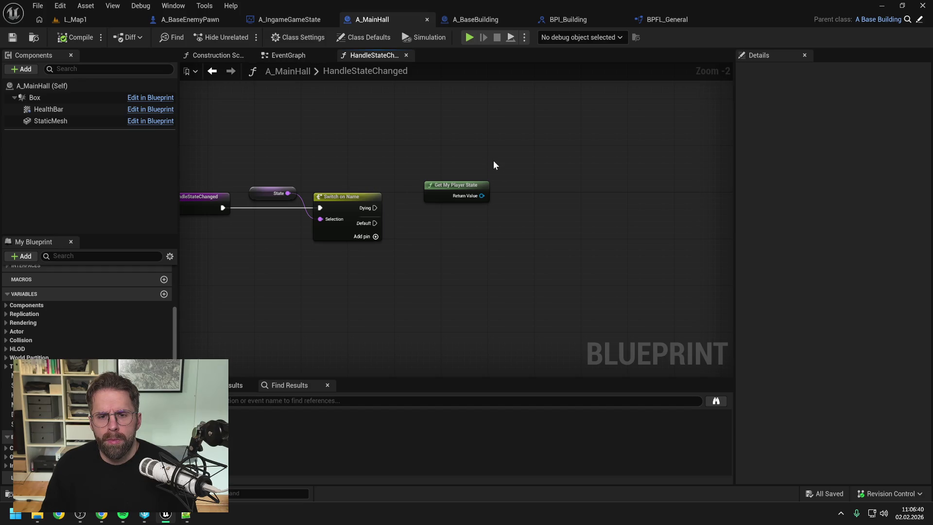
- Search the content assets for 'state' and bring up the new-asset menu
key(ctrl+space)
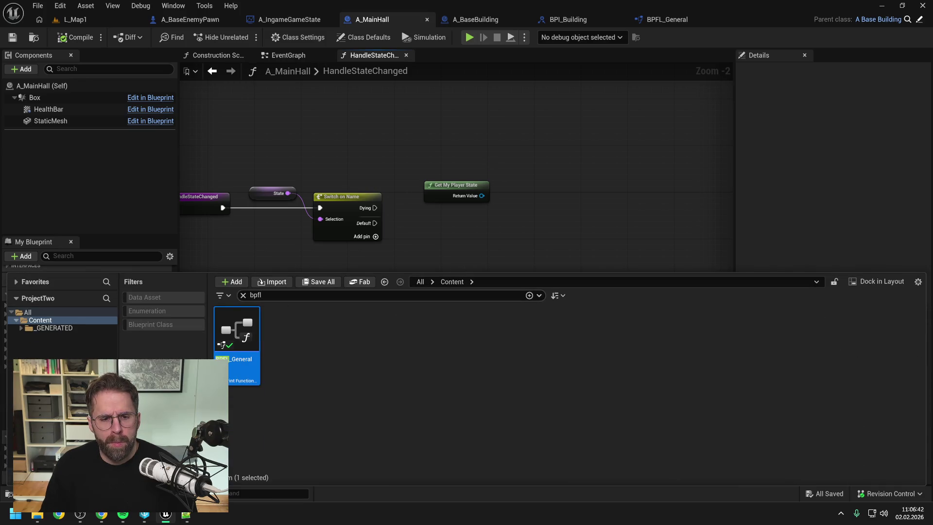
text(state)
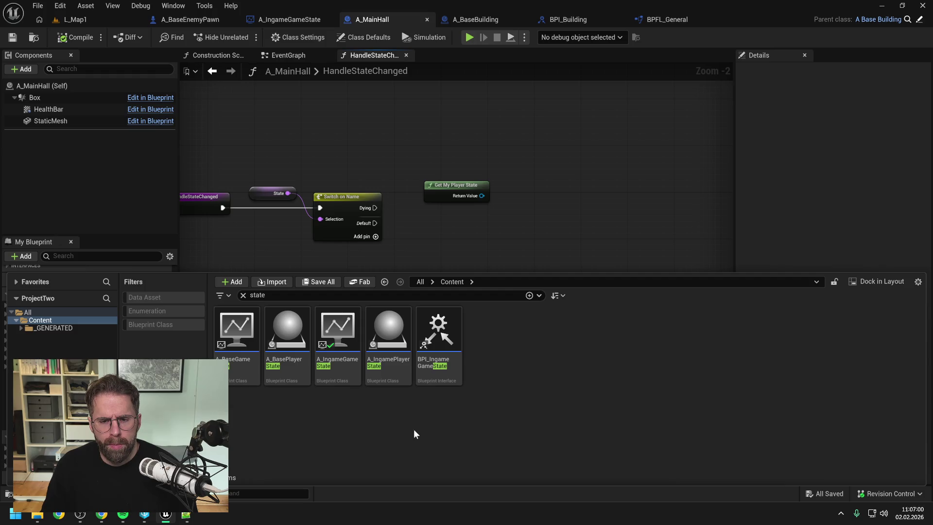
right_click(409, 425)
- Create a Blueprint Interface named BPI_IngamePlayerState, save it, and open A_IngamePlayerState
mouse_move(442, 248)
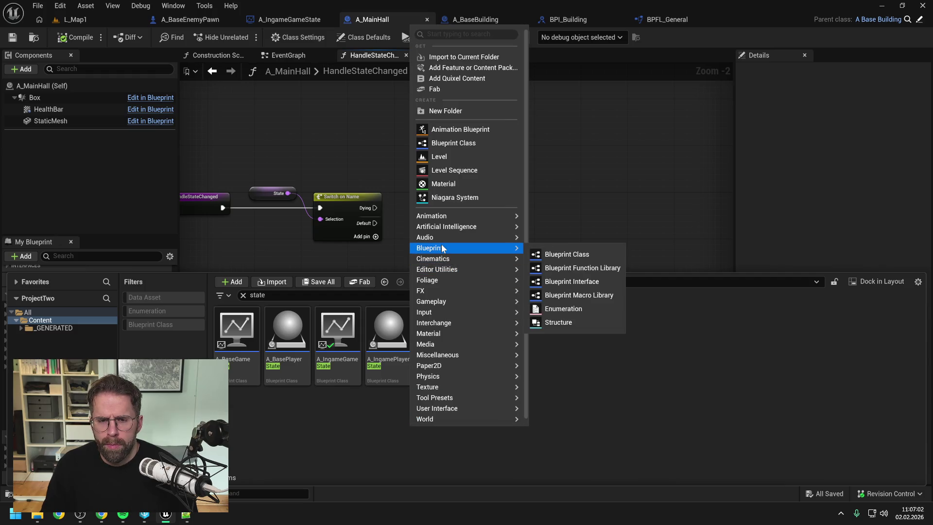
click(574, 282)
text(BPI_)
text(ngamePla)
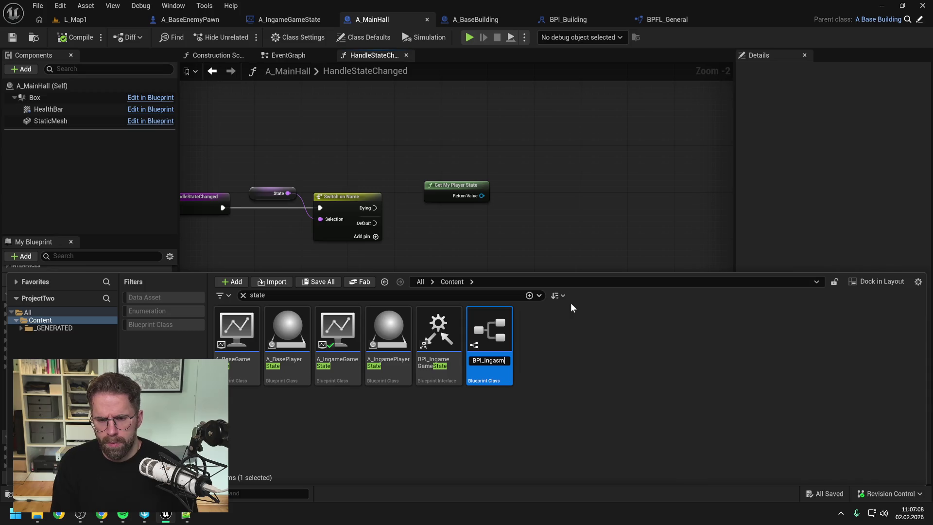
text(yerState)
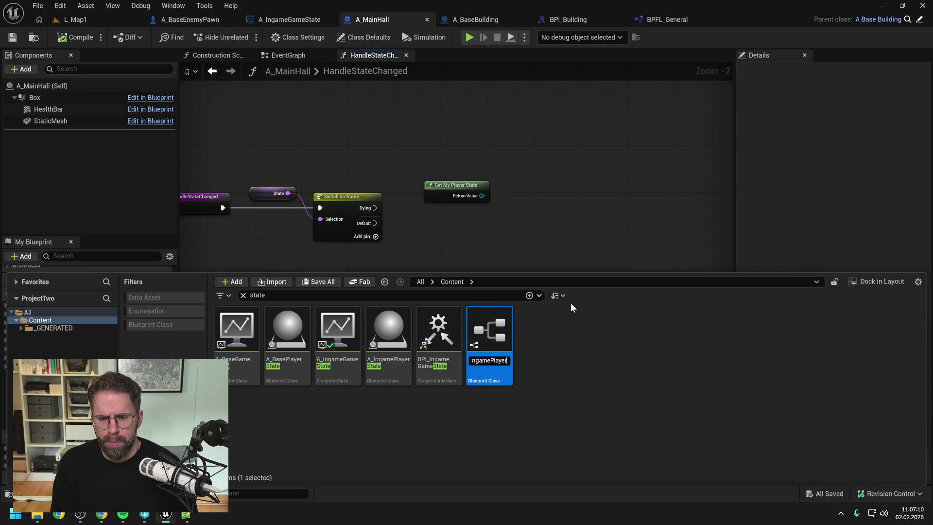
key(Return)
key(ctrl+s)
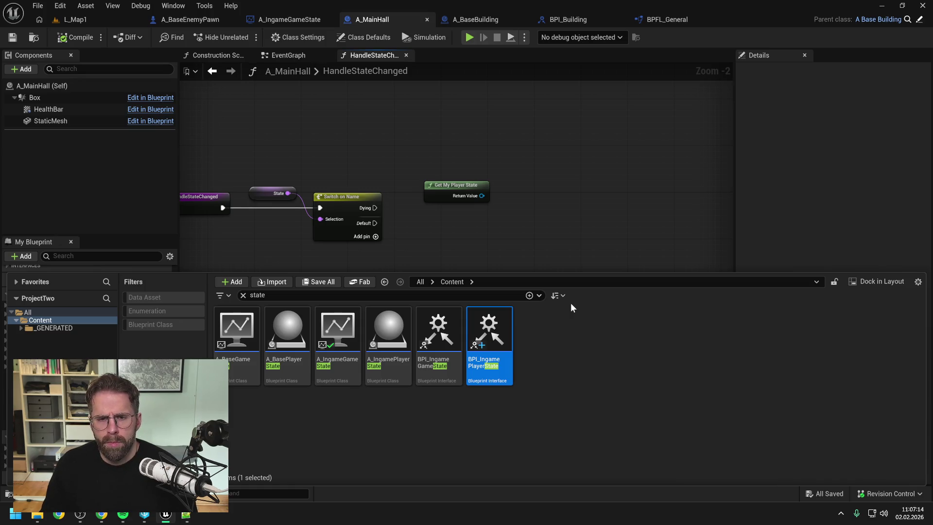
click(570, 303)
double_click(385, 330)
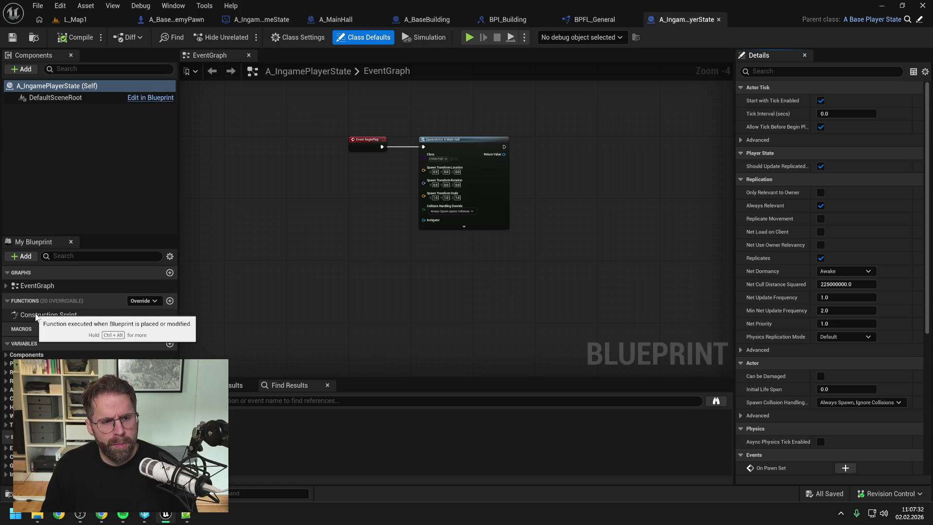
- Add BPI_IngamePlayerState under Implemented Interfaces in Class Settings, save, and check out the asset
click(296, 38)
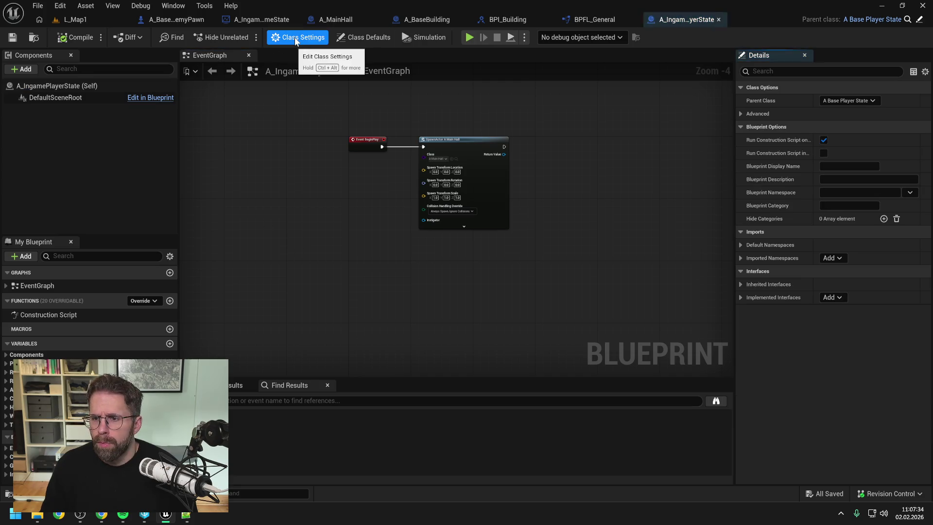
click(830, 298)
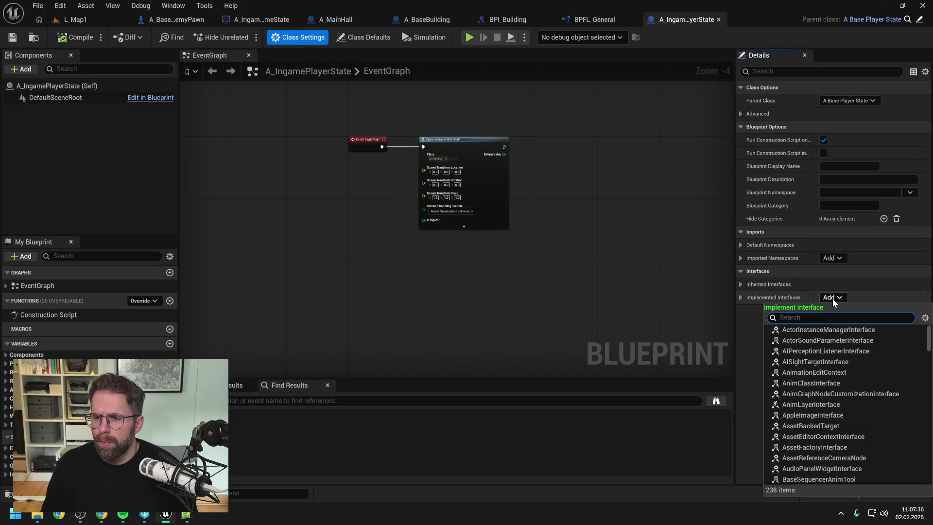
text(ingameplayer)
click(821, 326)
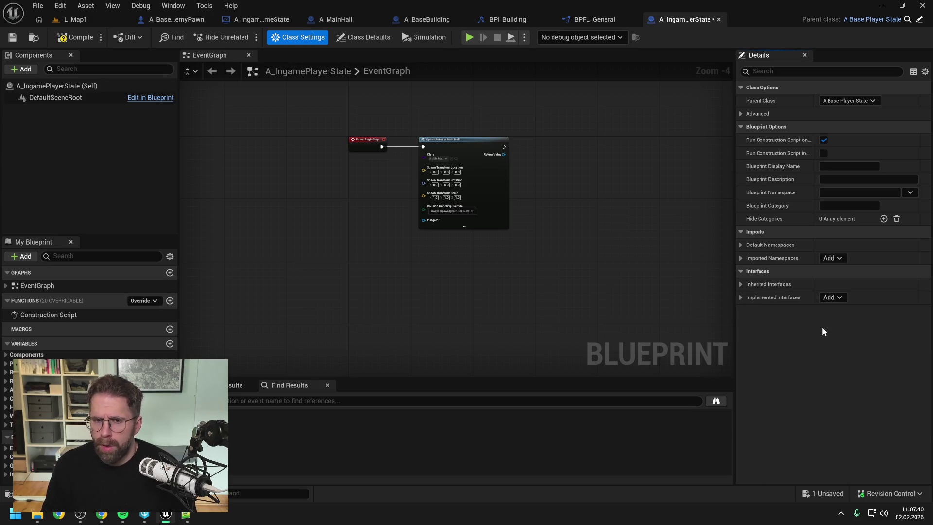
key(ctrl+s)
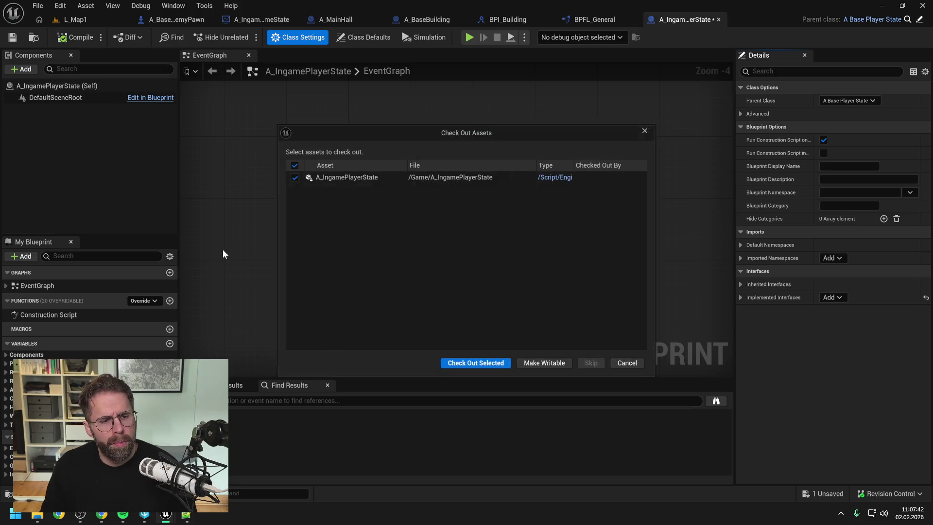
click(457, 362)
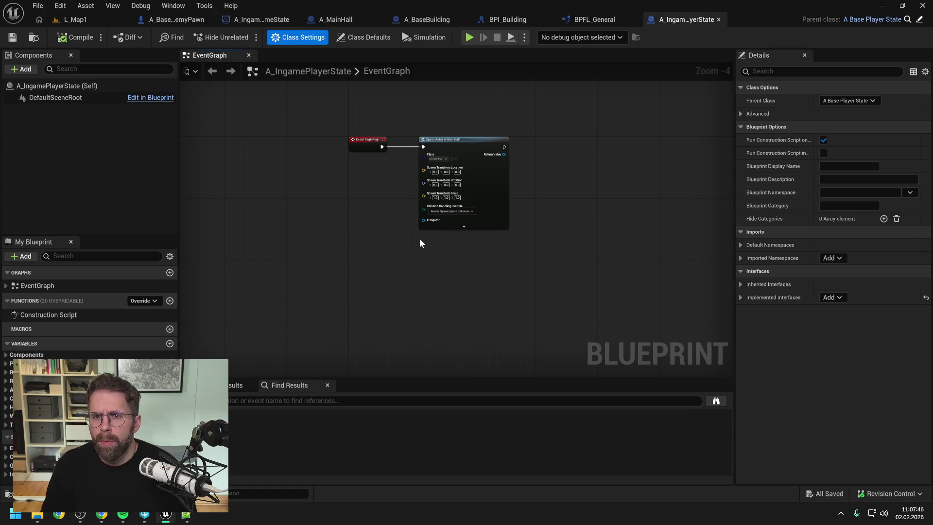
- Back in A_MainHall's HandleStateChanged, inspect the player state's actions and shift the nodes right
click(509, 19)
click(450, 20)
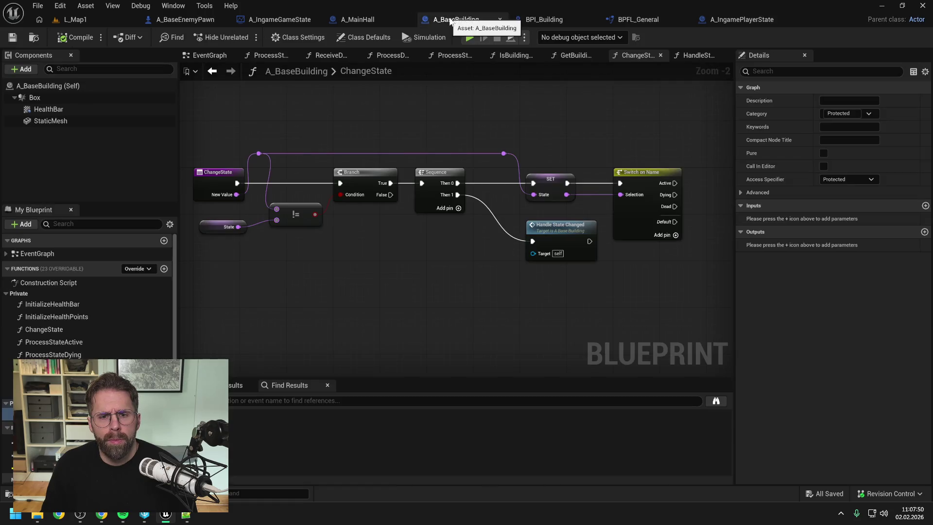
click(359, 20)
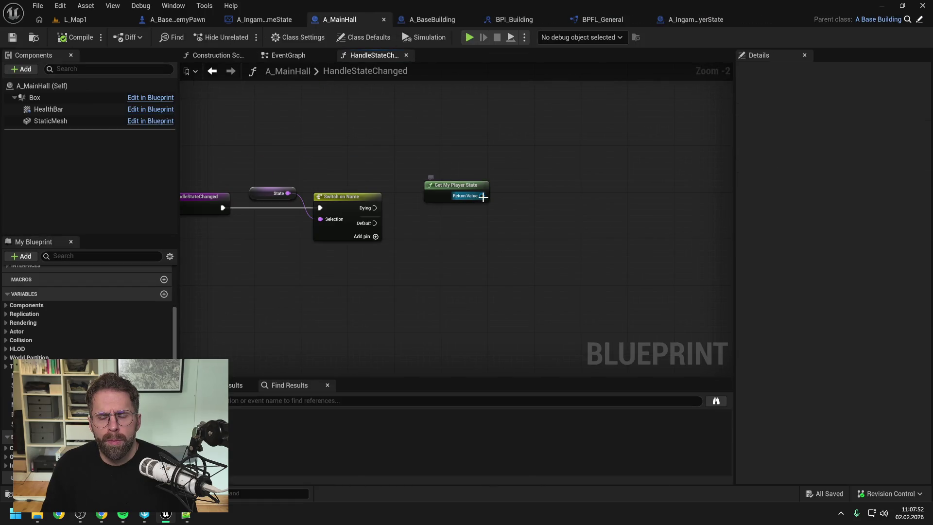
drag(483, 197, 522, 231)
click(514, 163)
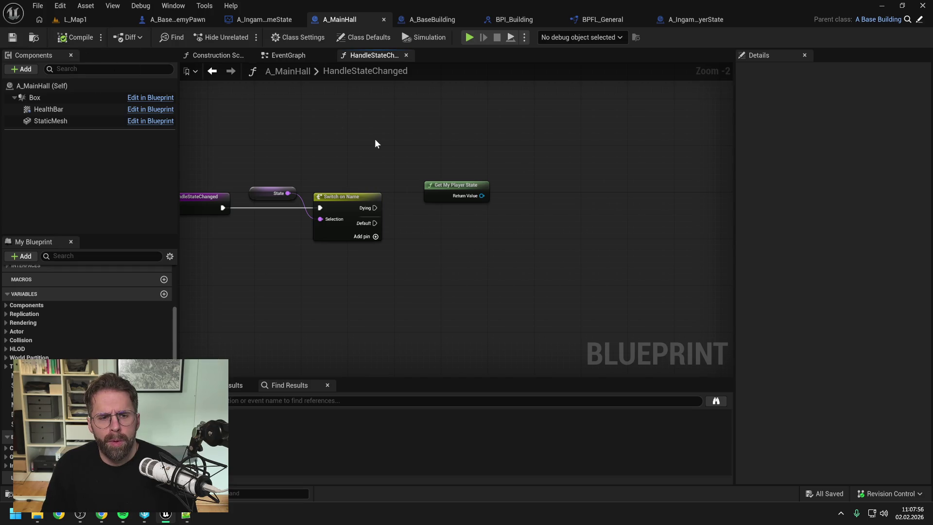
drag(373, 143, 408, 150)
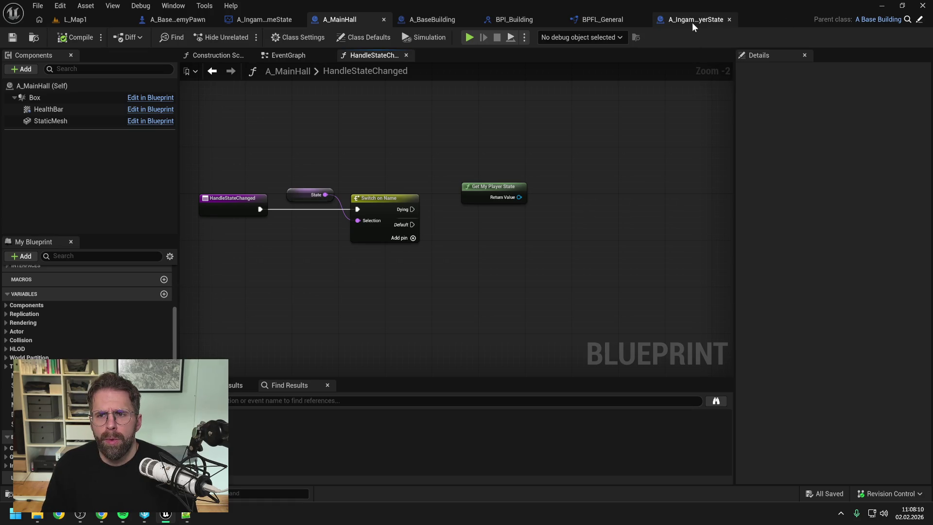
key(ctrl+space)
- Name BPI_IngamePlayerState's new function HandleMainHall and save the interface
double_click(488, 340)
text(HandleMainHall)
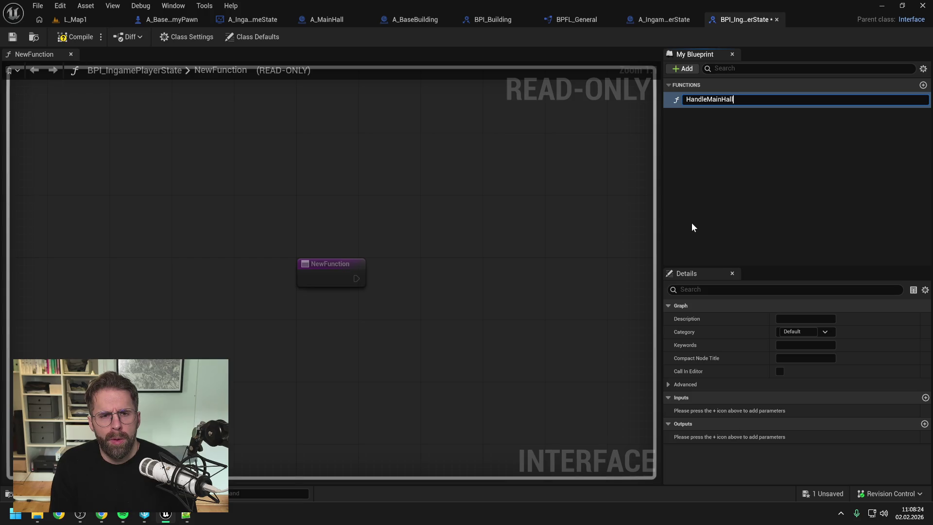
key(Return)
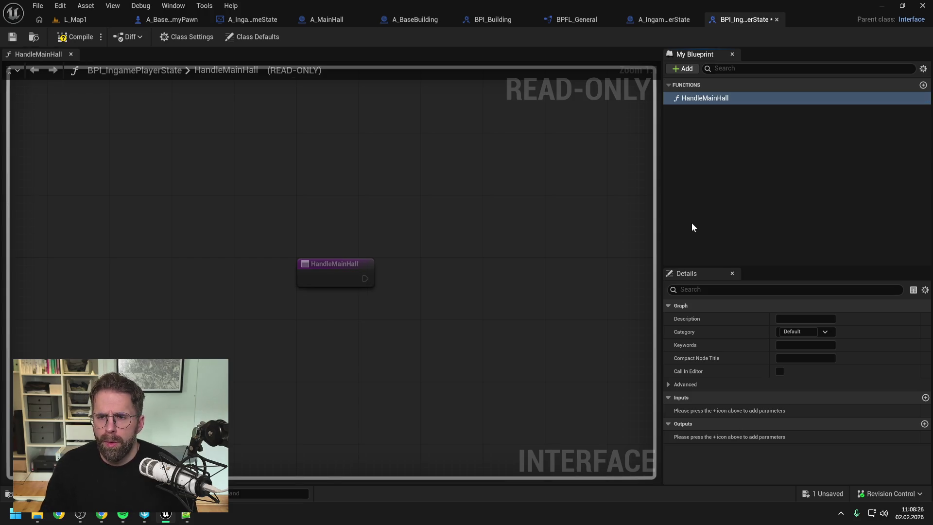
key(ctrl+s)
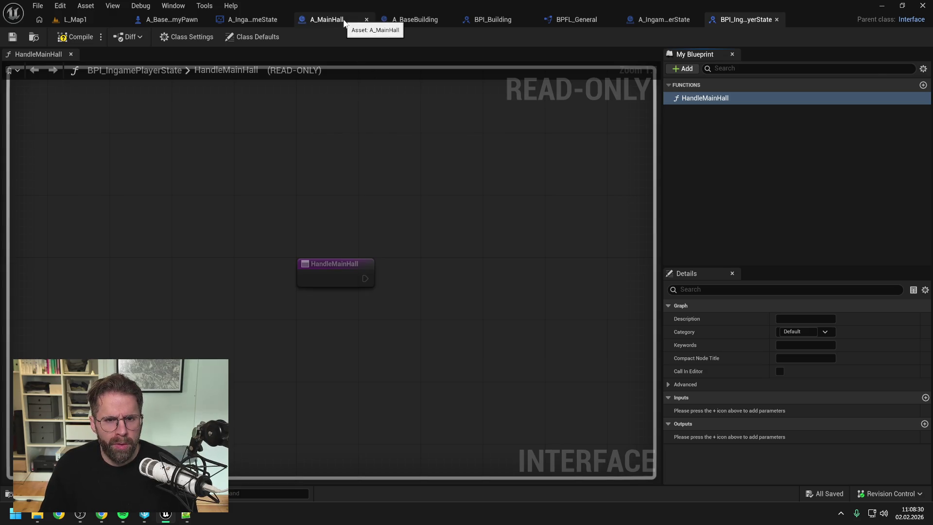
- Review A_MainHall's EventGraph and HandleStateChanged function, then go to A_BaseBuilding
click(343, 24)
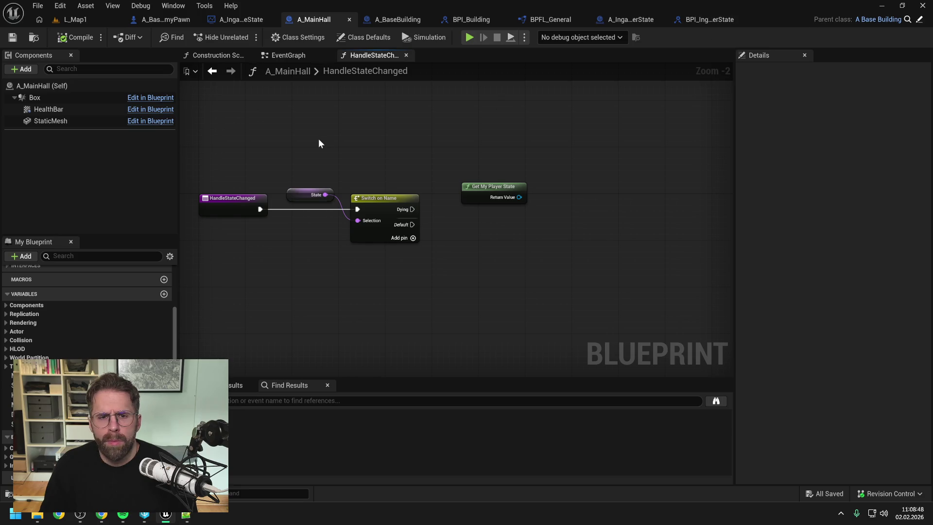
click(301, 56)
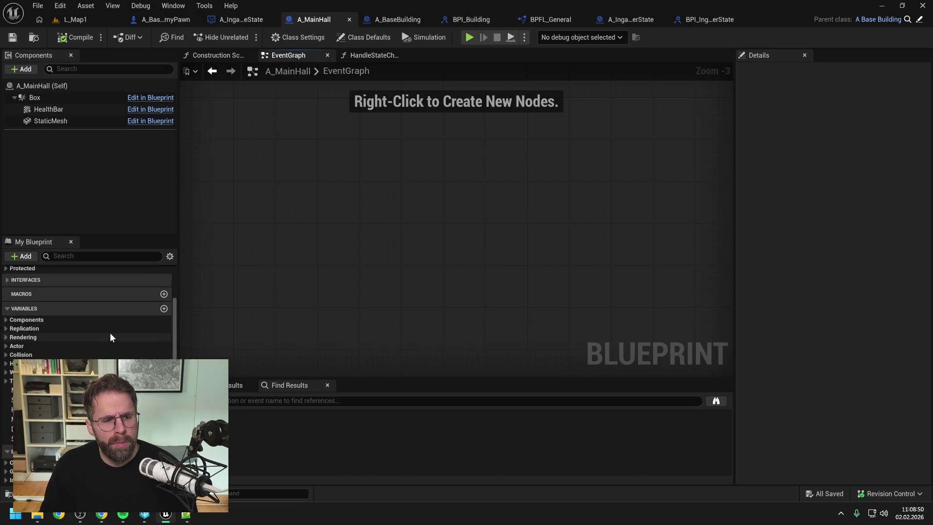
scroll(110, 332, up, 3)
click(11, 326)
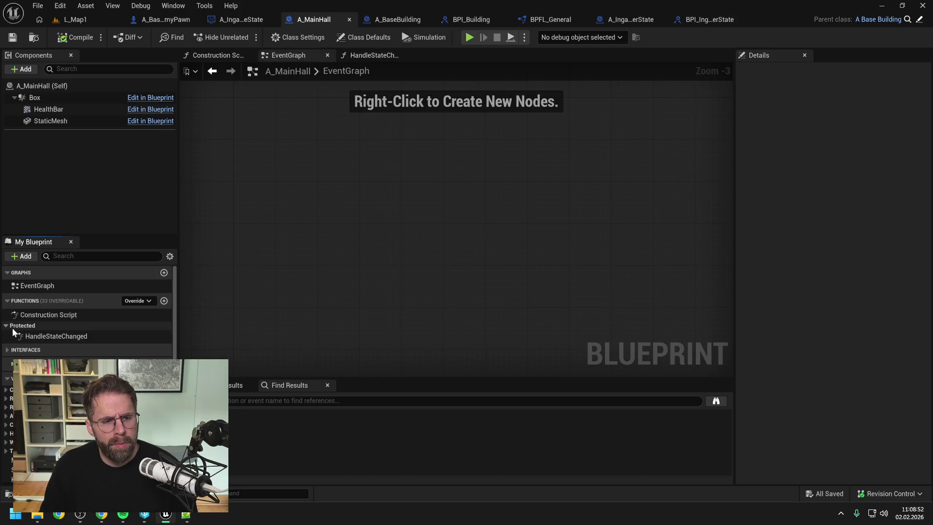
double_click(49, 336)
scroll(88, 311, down, 3)
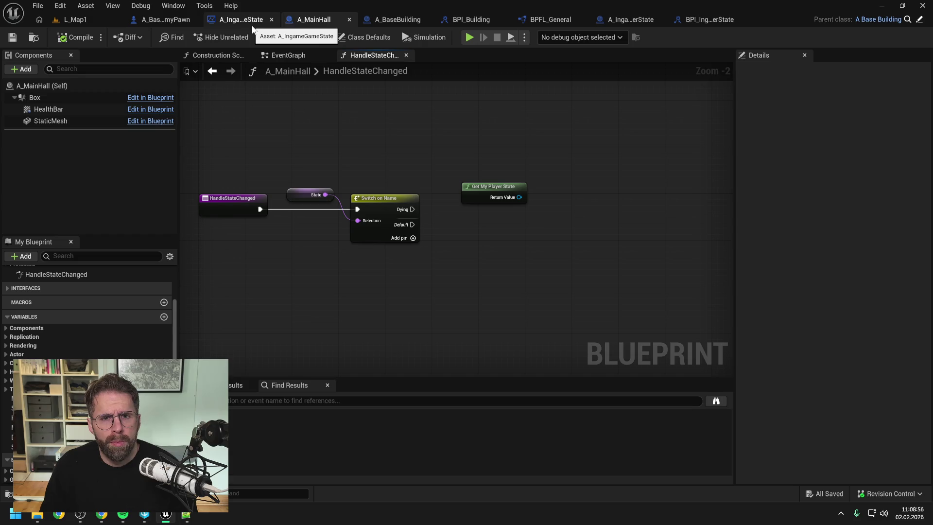
click(399, 20)
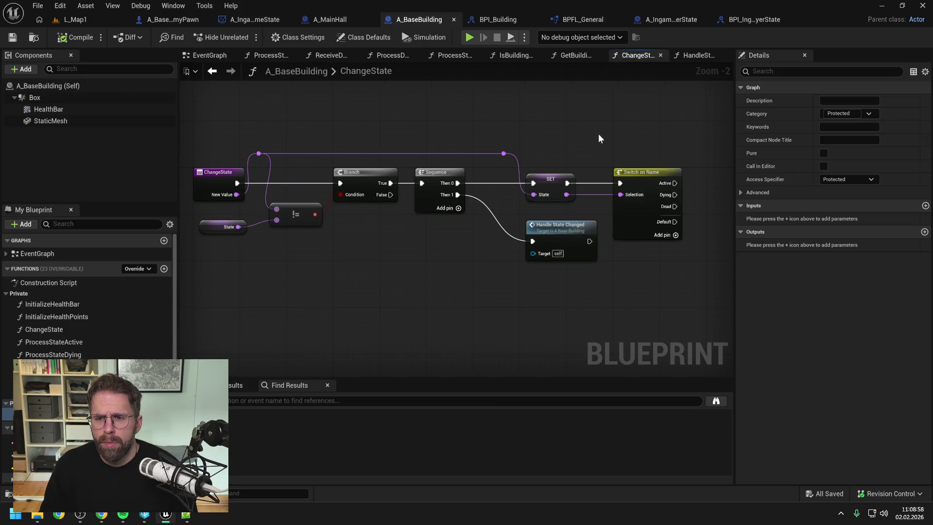
drag(600, 137, 462, 140)
click(501, 216)
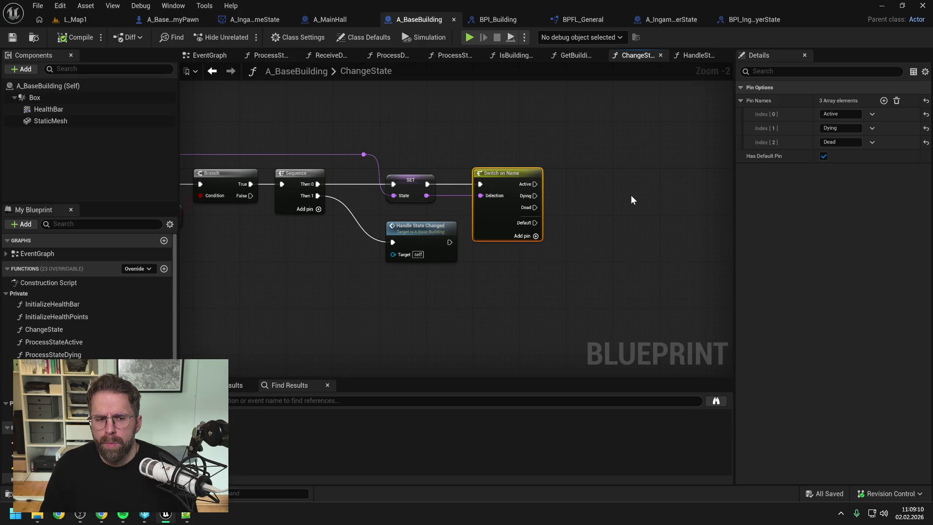
click(631, 197)
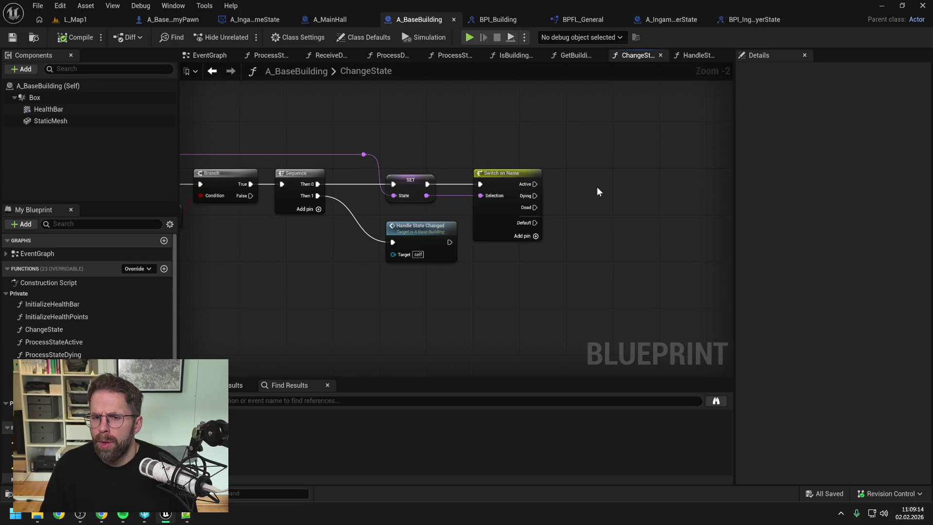
click(494, 223)
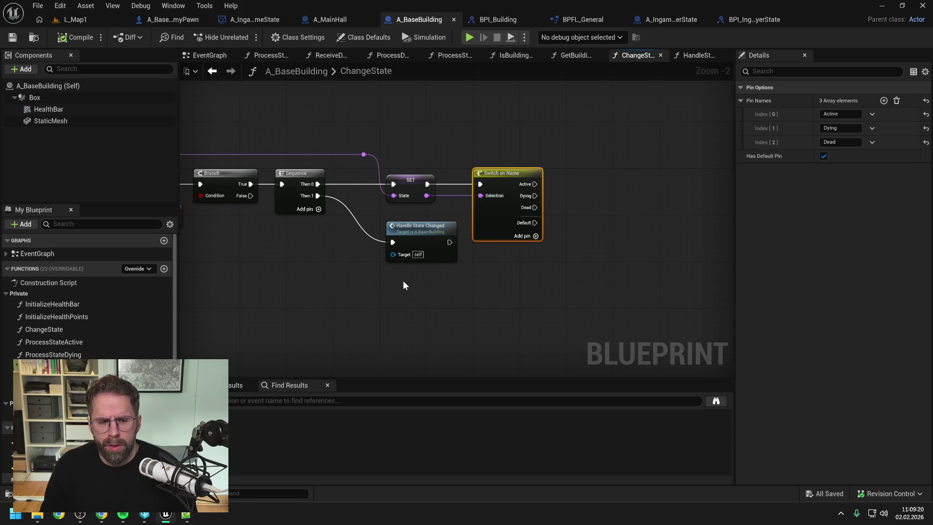
click(341, 320)
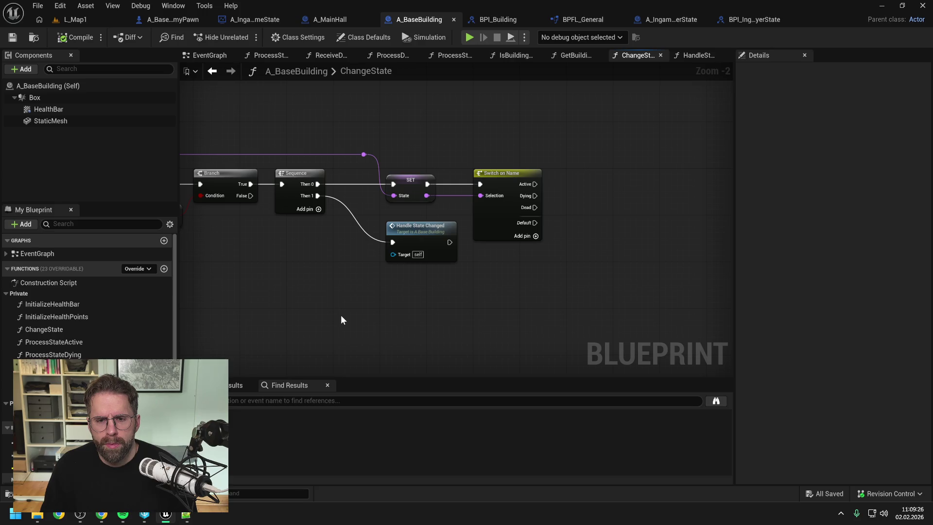
click(102, 515)
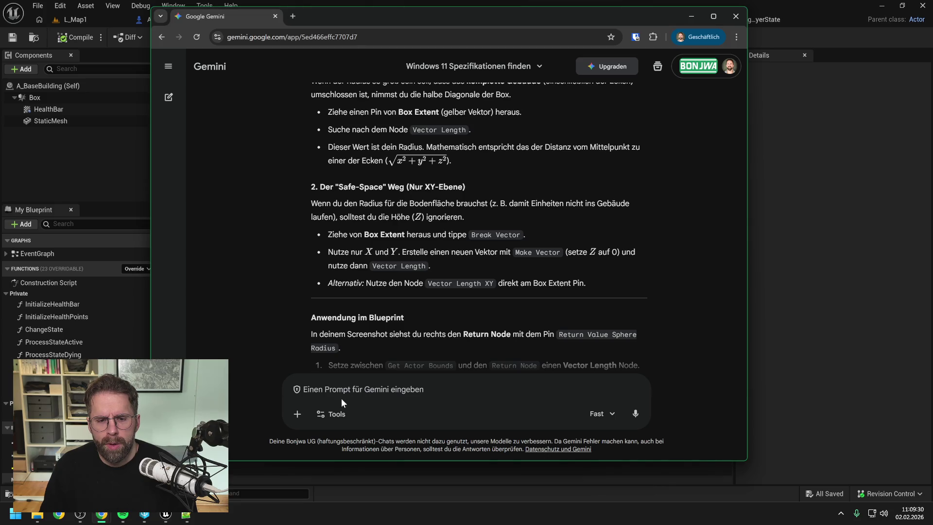
- Ask Gemini, in German, for building-appropriate alternatives to the Dying and Dead state names
text(meine s)
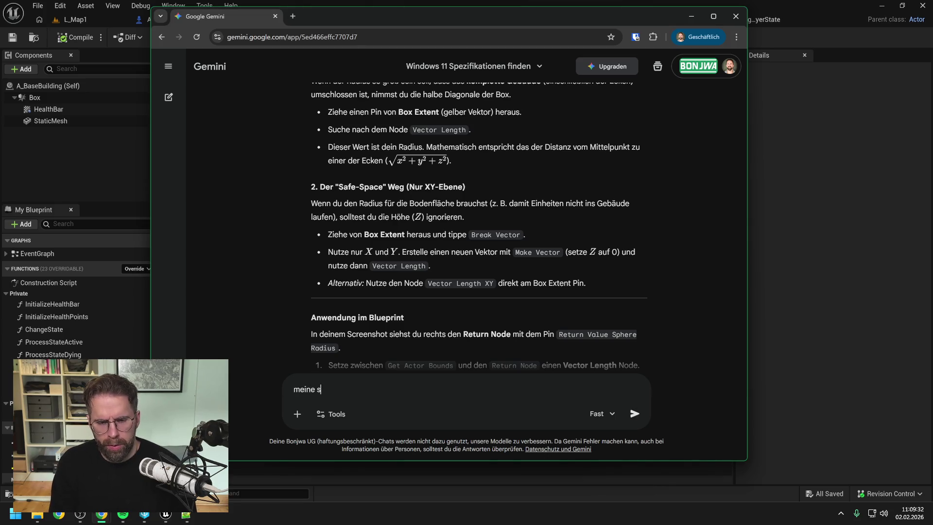
text(tates heißen)
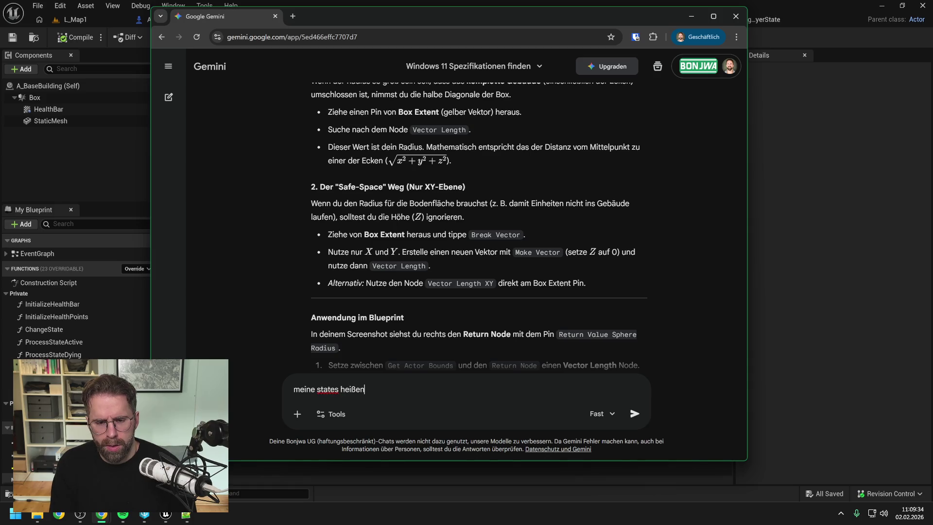
text( aktuell Active, Dying und d)
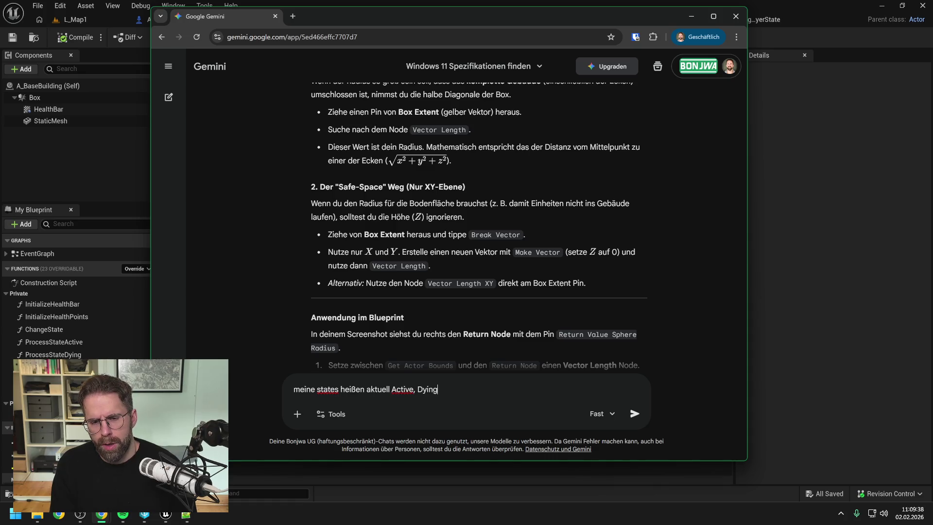
key(BackSpace)
text(De)
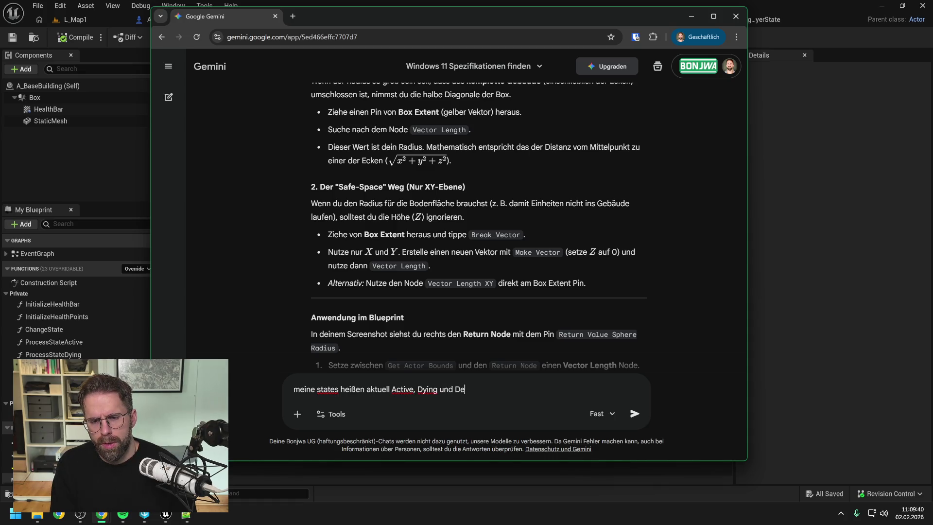
text(at. Je)
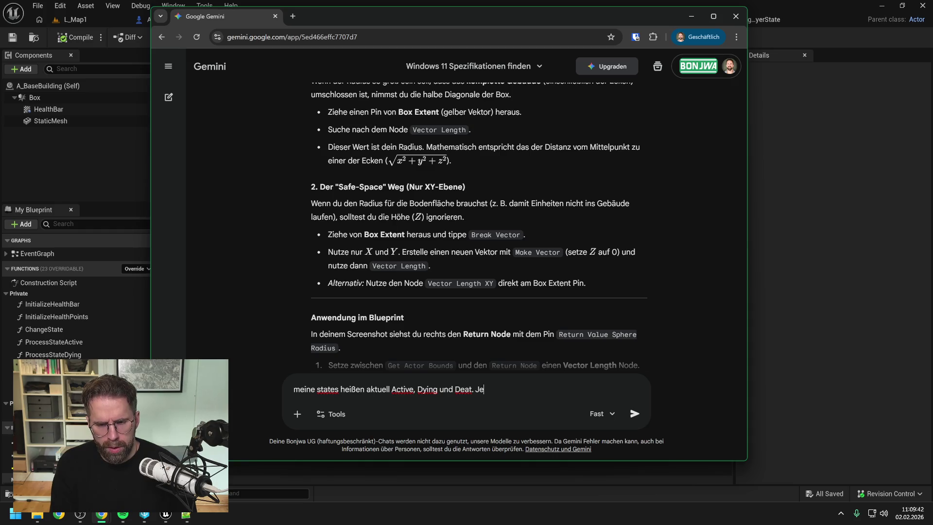
key(BackSpace)
key(BackSpace)
key(BackSpace)
key(BackSpace)
key(BackSpace)
text(d. Jedoch sind)
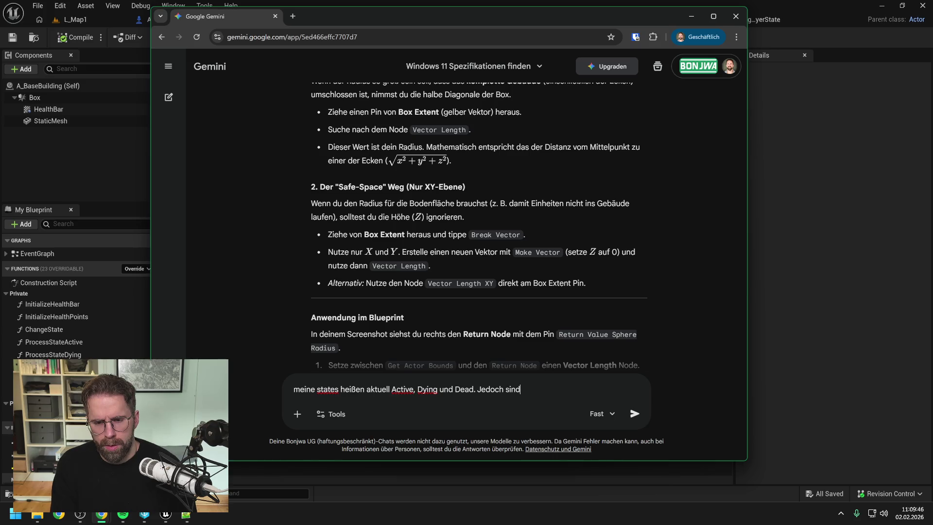
text( meine)
key(BackSpace)
key(BackSpace)
key(BackSpace)
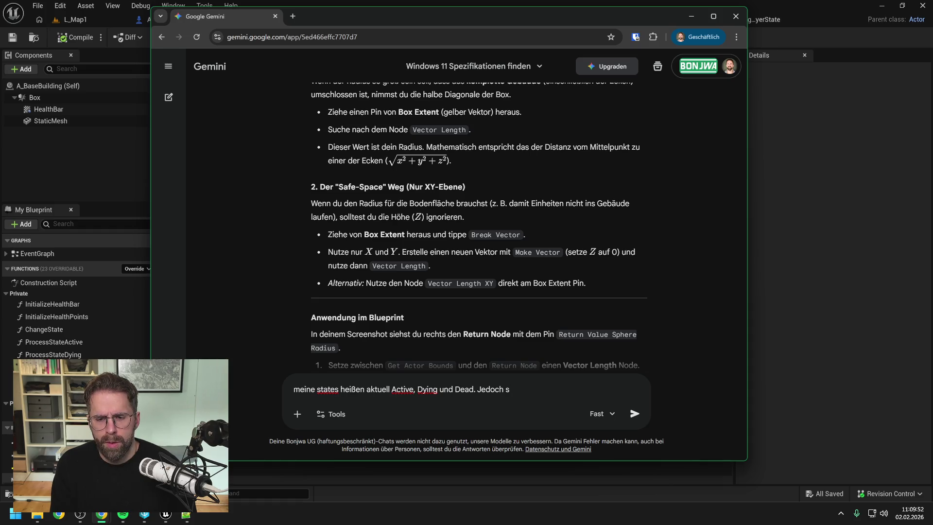
text(gehören sie )
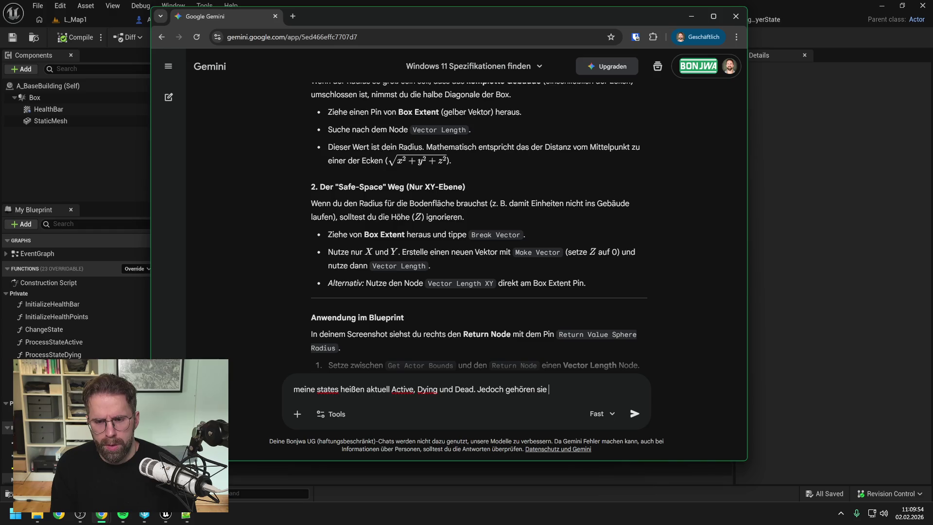
text(A_BaseBuilding, also )
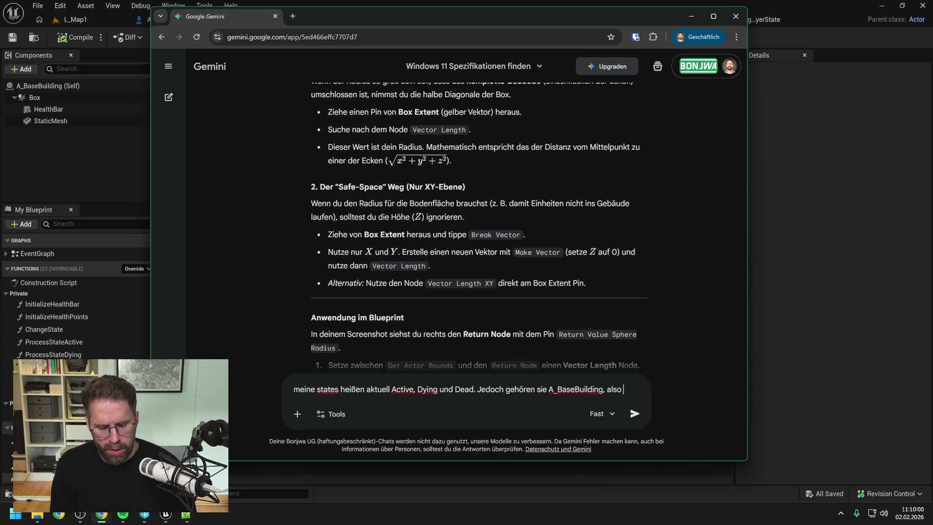
text(Gebäuden.)
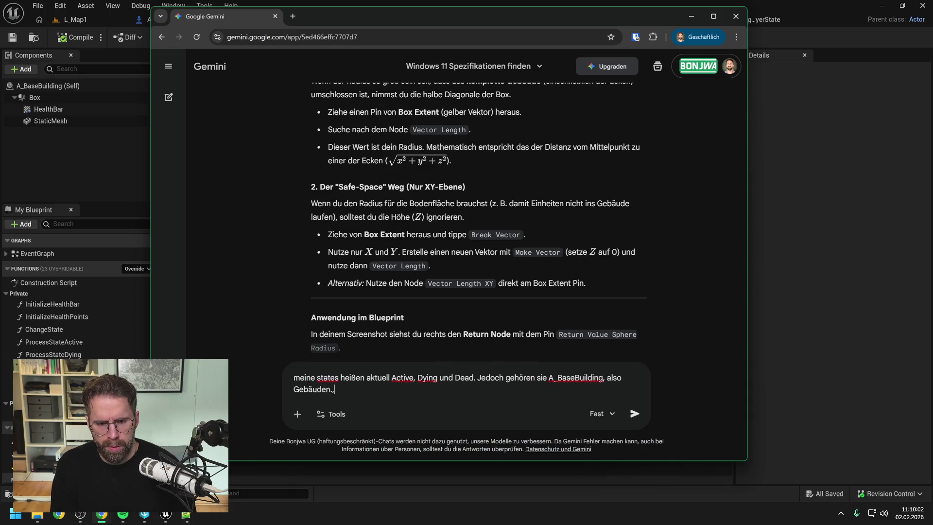
key(BackSpace)
text(, h)
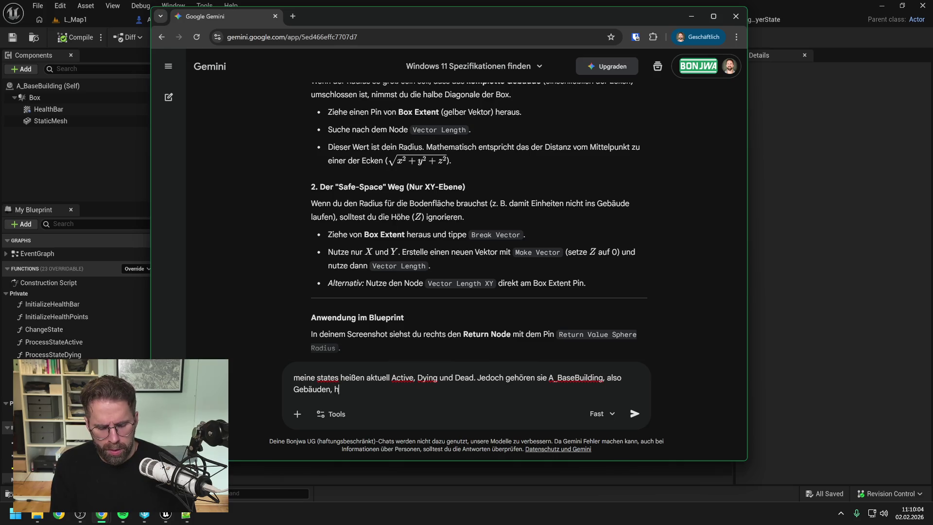
text(ast du nen besseres Naming für)
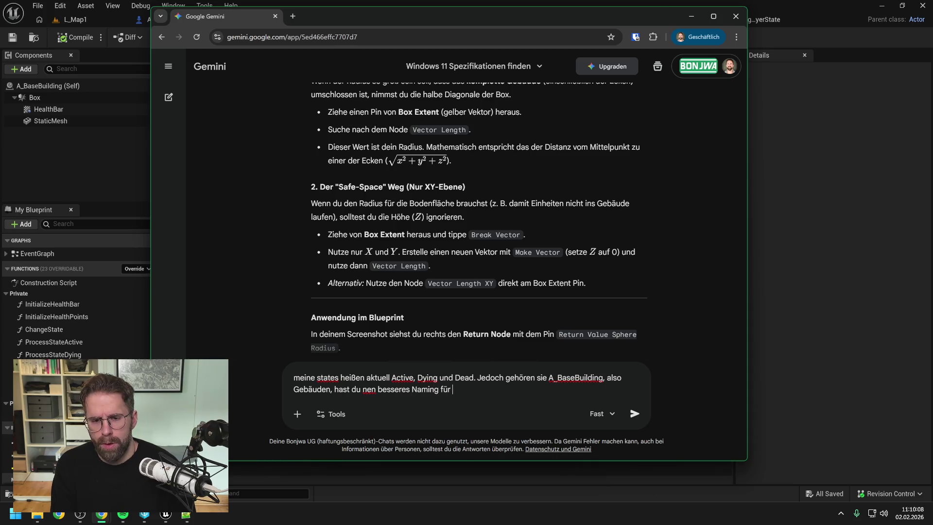
text( Dying und )
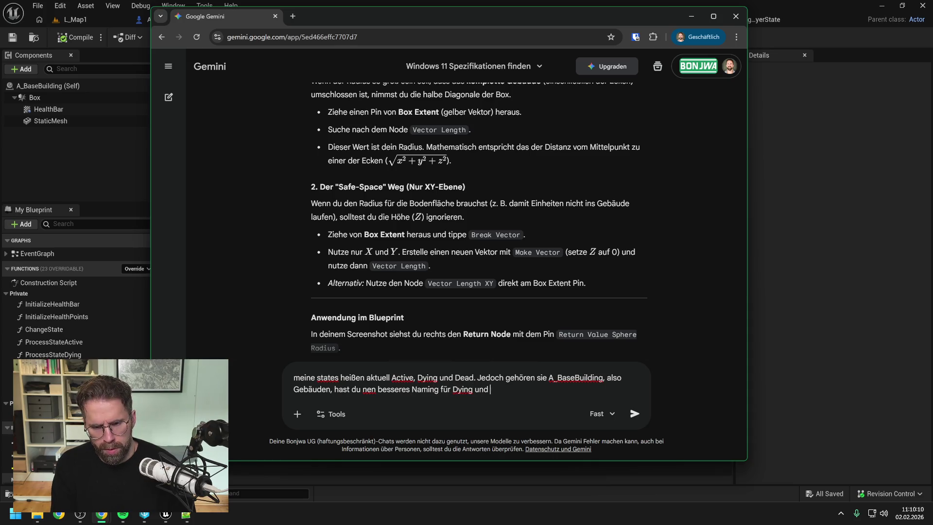
text(Dead)
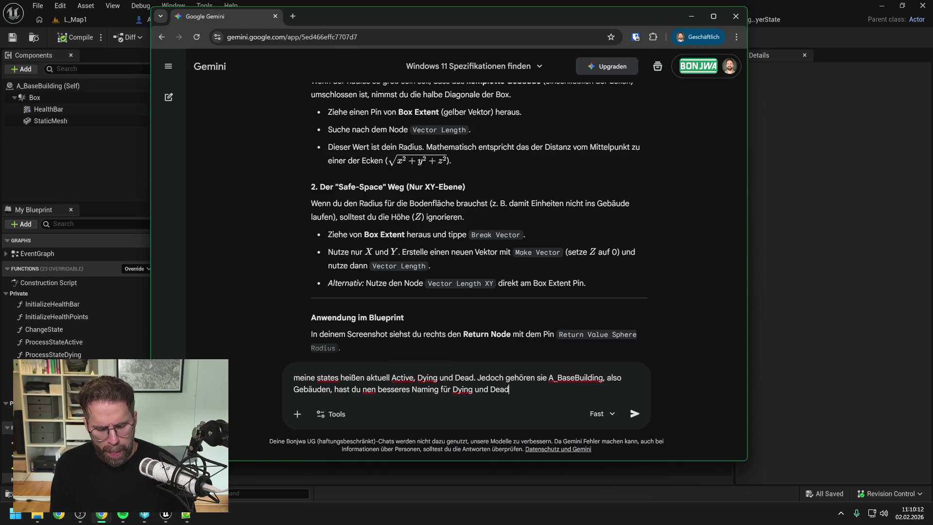
text( im Bezug afu)
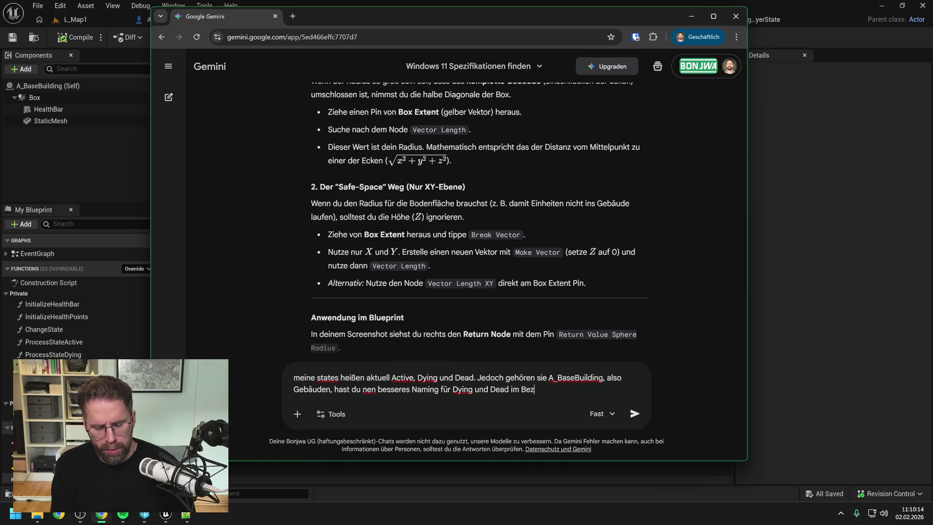
key(BackSpace)
text(uf)
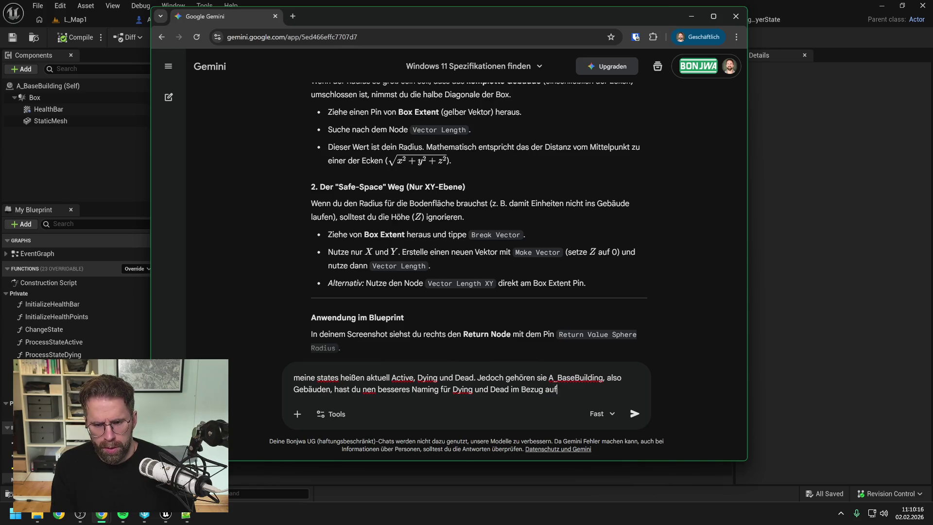
text( Gebäu)
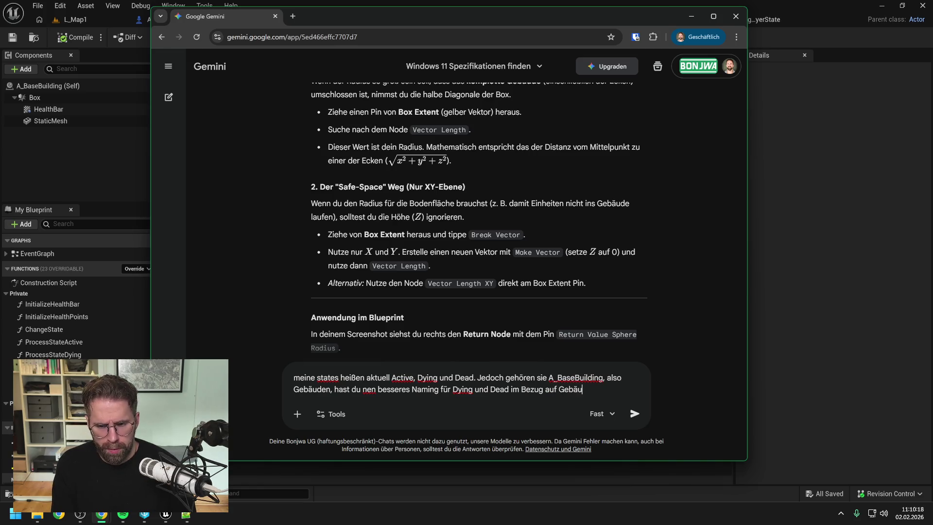
text(de/Buildings?)
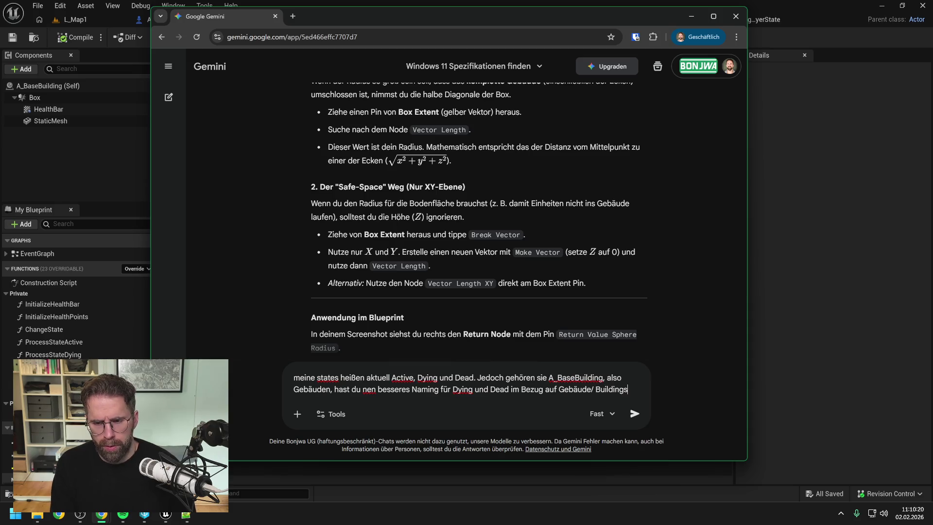
key(Return)
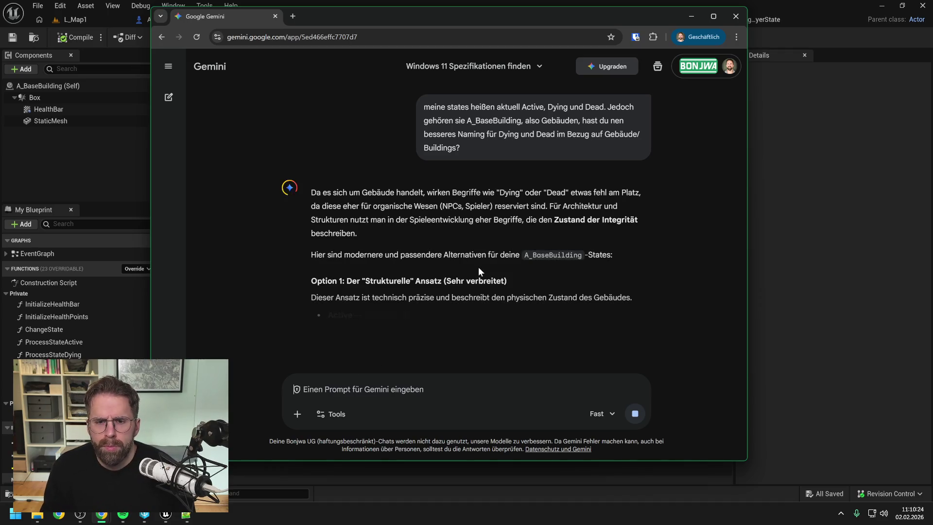
- Read Gemini's suggestions like Collapsing/Destroyed and Damaged/Wrecked, then return to the ChangeState graph
scroll(479, 242, down, 2)
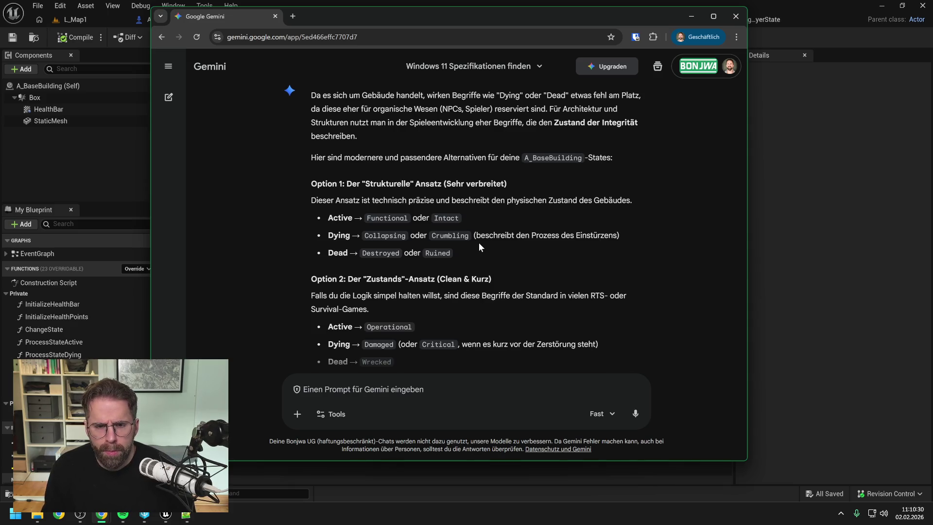
scroll(479, 243, down, 1)
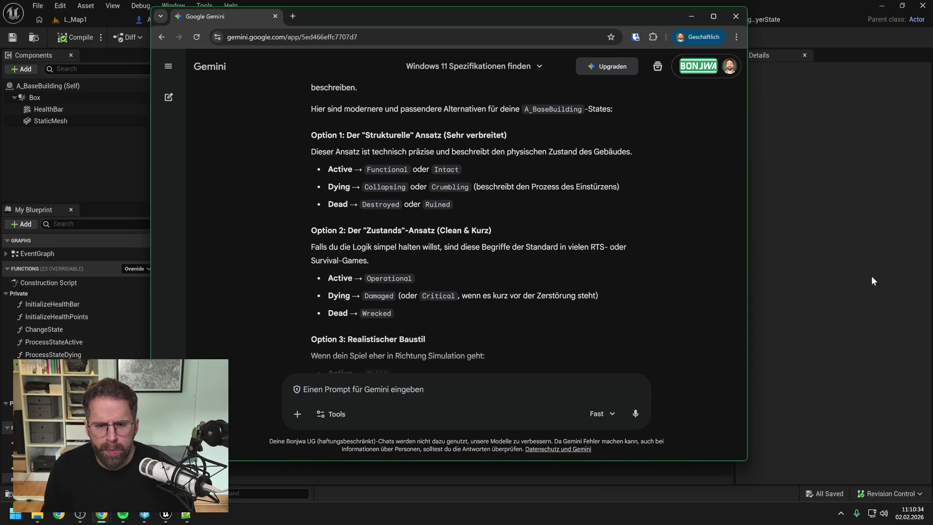
click(837, 290)
- Rename the Switch on Name pins Dying and Dead to Collapsing and Destroyed, then save
click(504, 213)
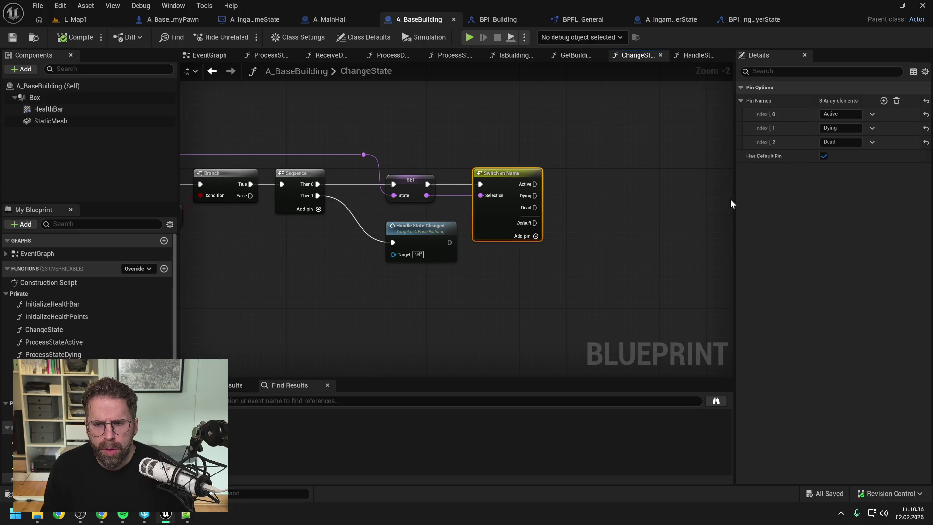
click(852, 123)
text(Co)
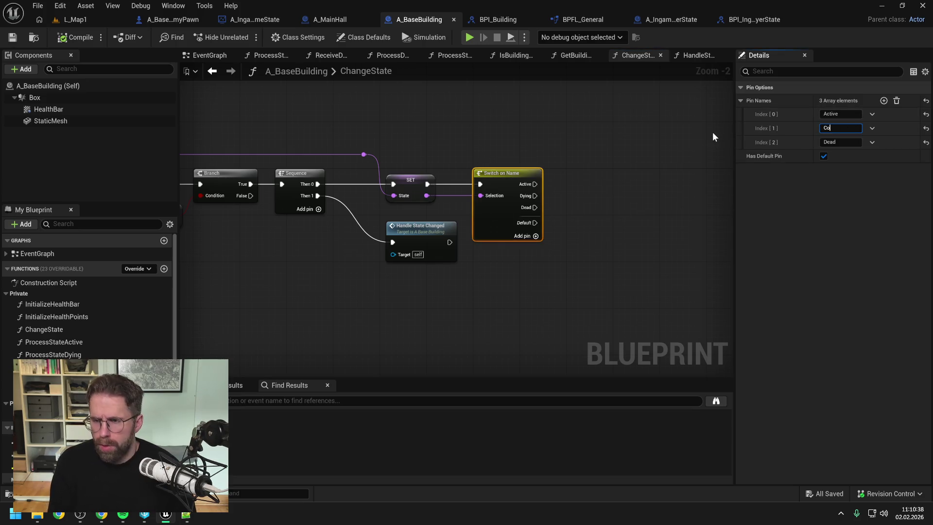
text(llapsing)
key(Return)
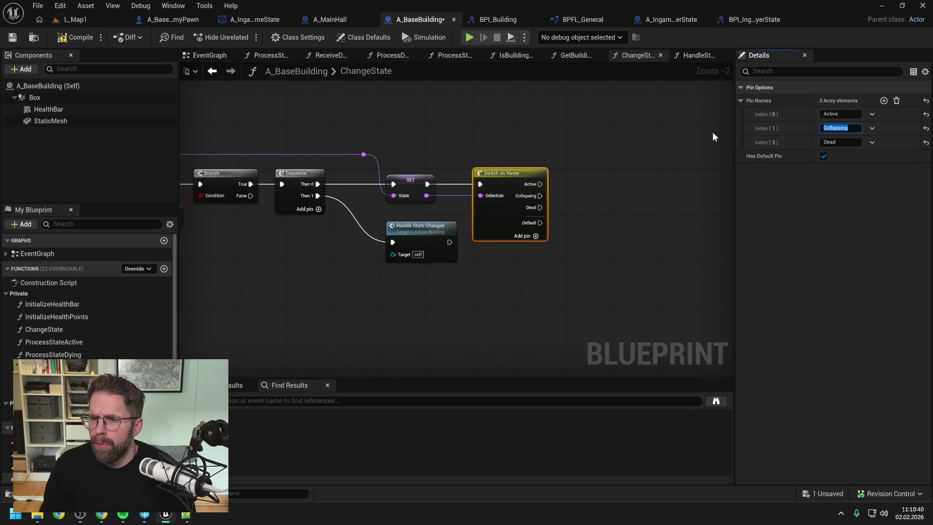
key(Tab)
text(Des)
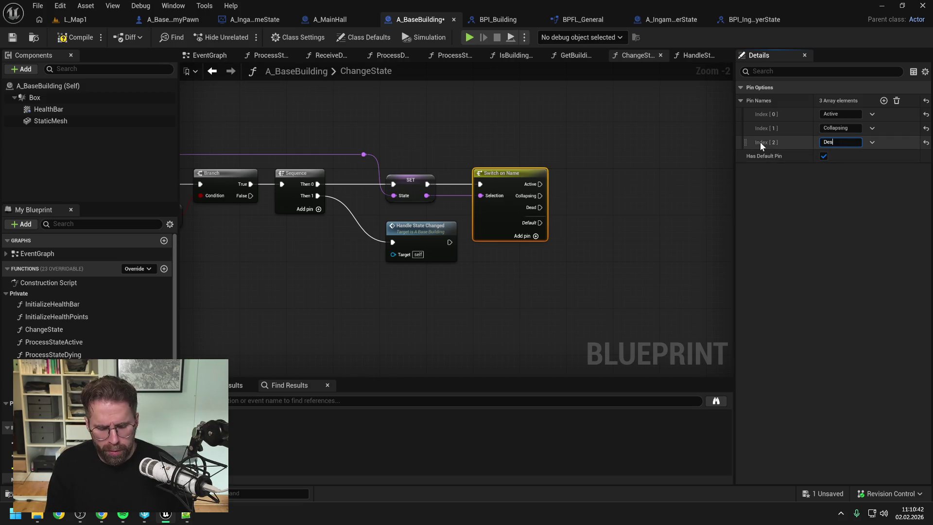
text(troyed)
key(Return)
key(ctrl+s)
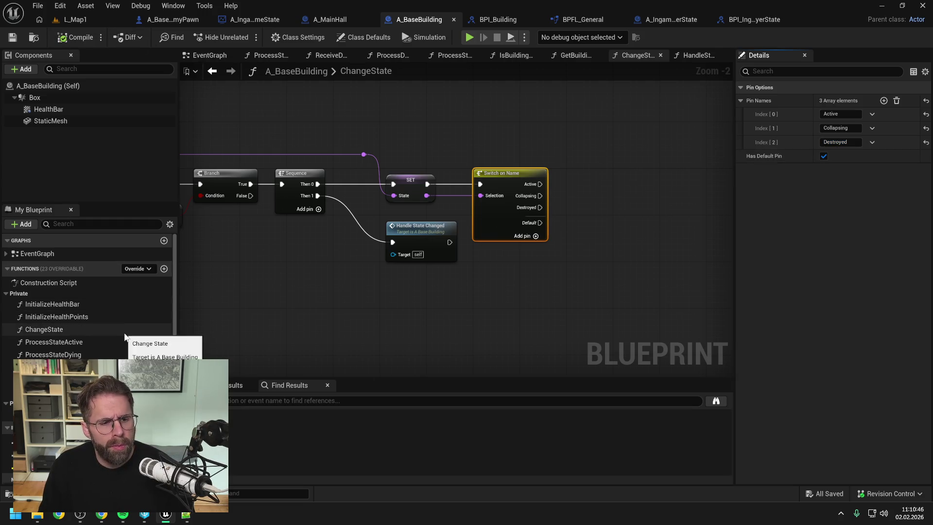
- Rename ProcessStateDying to ProcessStateCollapsing and open HandleStateChanged
click(96, 359)
key(F2)
key(BackSpace)
key(BackSpace)
key(BackSpace)
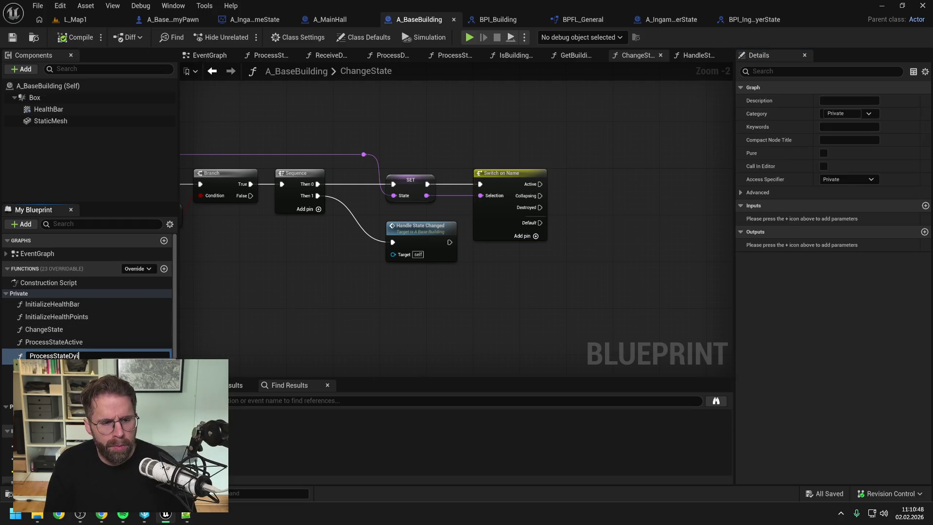
text(Collap)
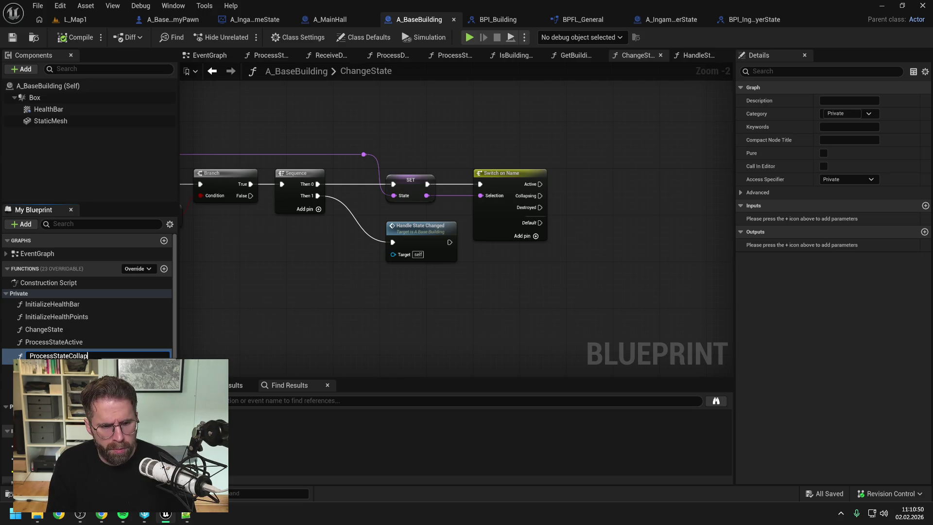
text(sing)
key(Return)
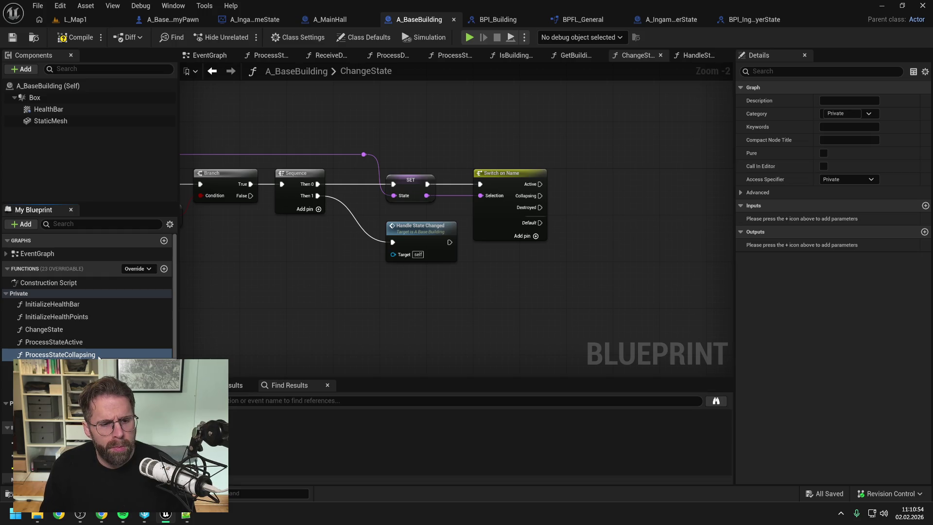
double_click(420, 226)
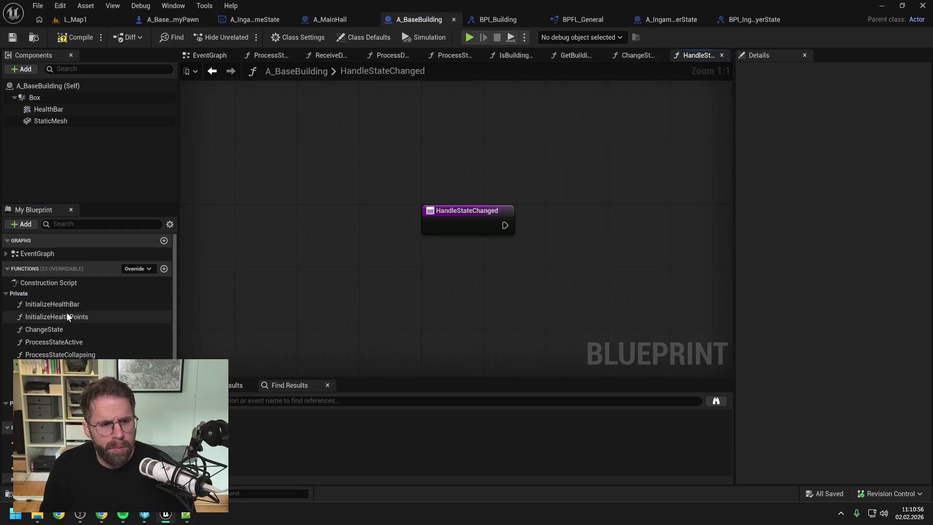
- In ReceiveDamage, change the Change State value from Dying to Collapsing
double_click(51, 252)
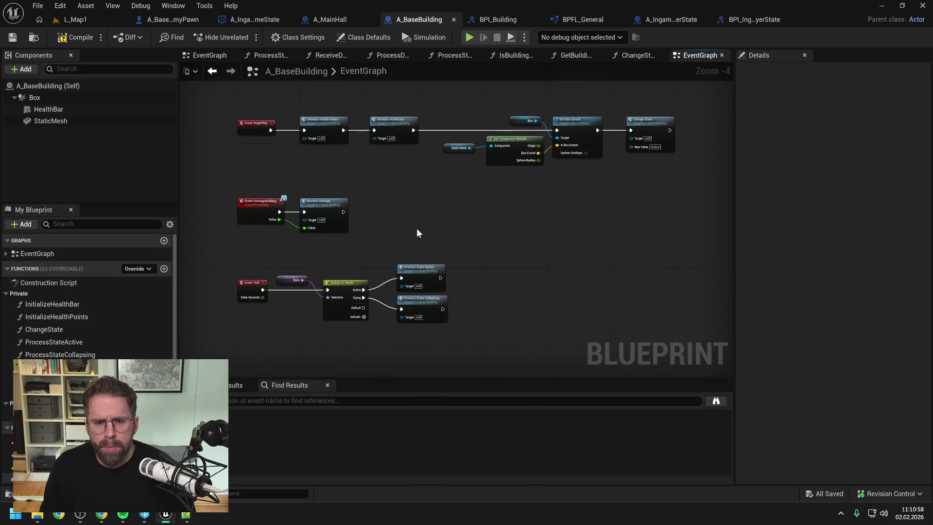
double_click(48, 381)
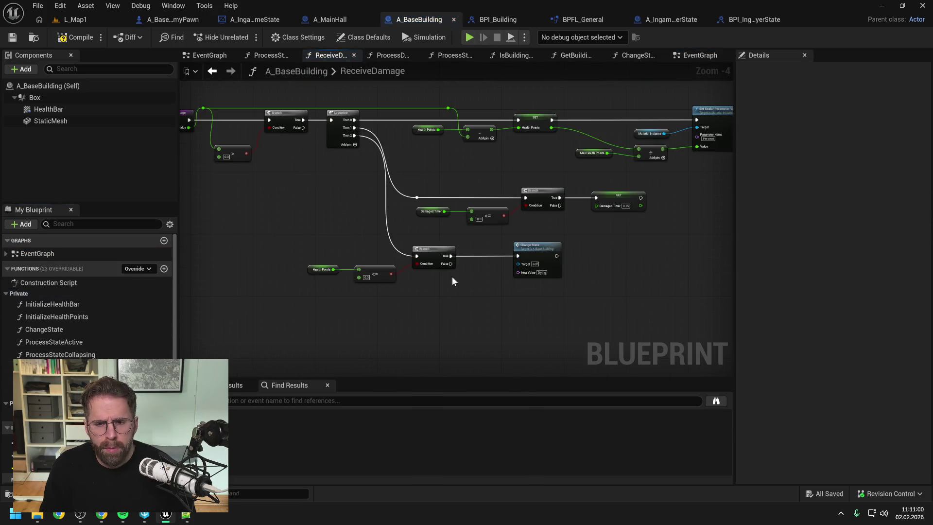
scroll(538, 277, up, 1)
click(542, 271)
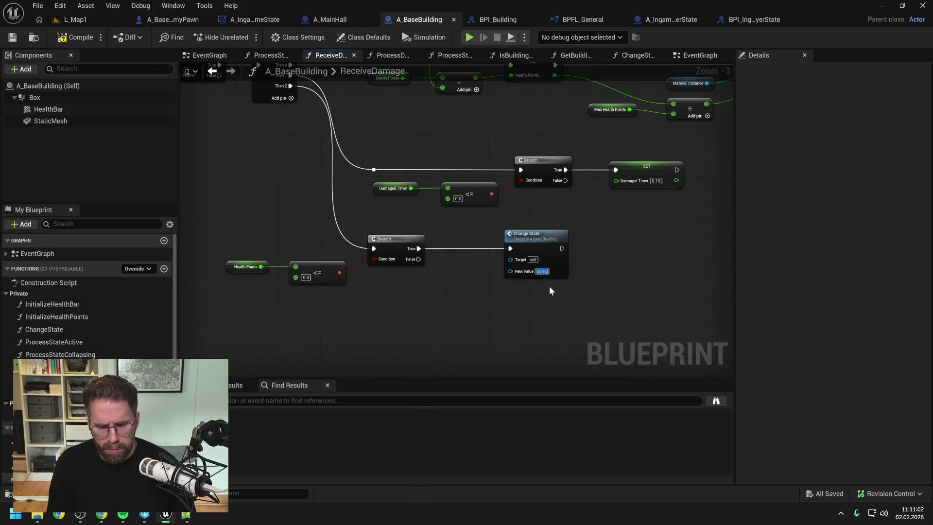
text(Collapsing)
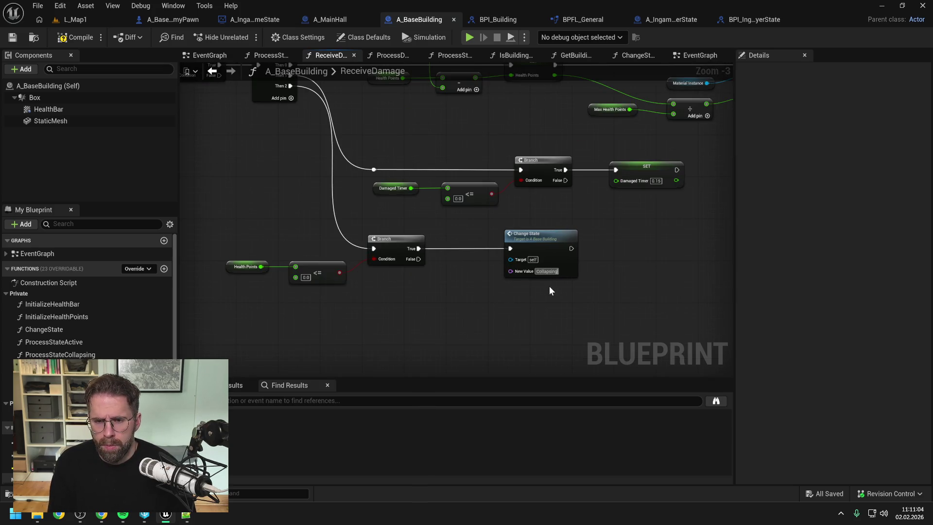
key(Return)
scroll(637, 244, down, 2)
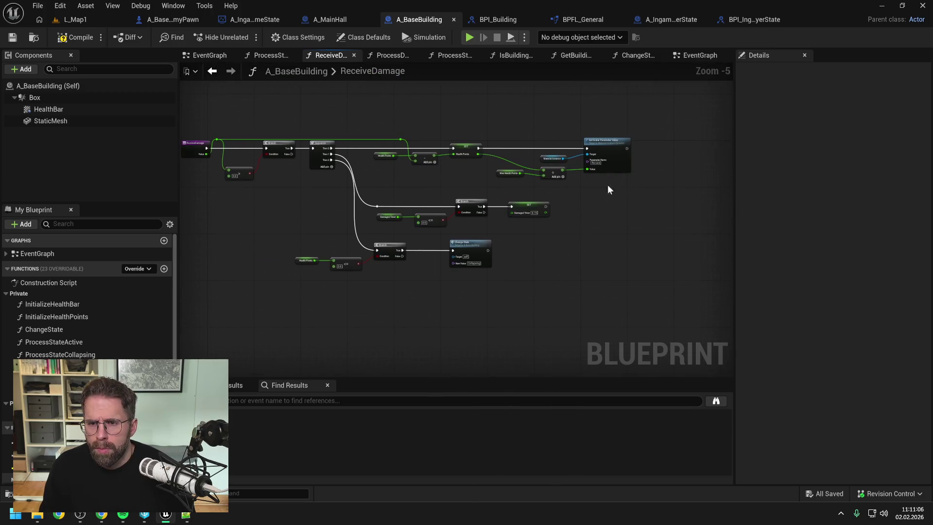
scroll(607, 185, up, 1)
- Rename the EventGraph switch's Dying case to Collapsing, wire it to Process State Collapsing, compile and save
click(417, 400)
text(Switch)
key(Return)
double_click(388, 437)
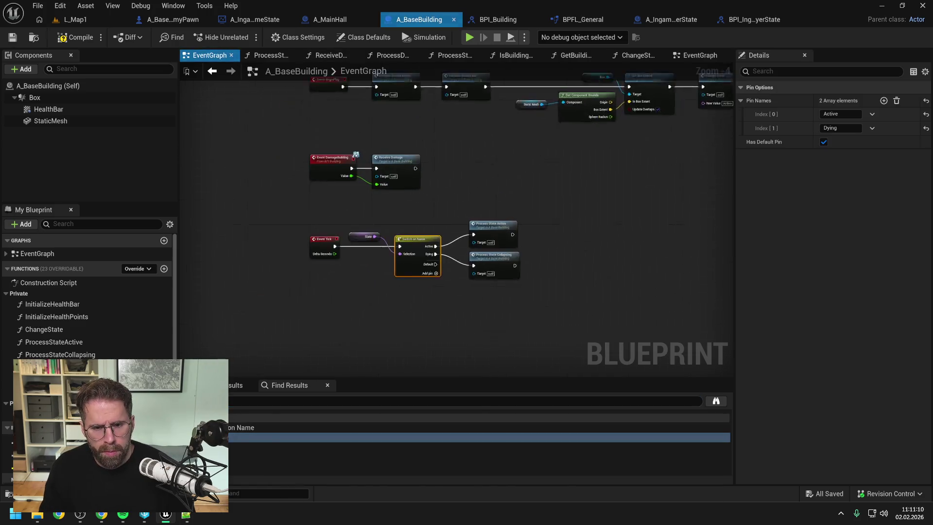
click(507, 287)
click(424, 247)
click(841, 128)
text(Col)
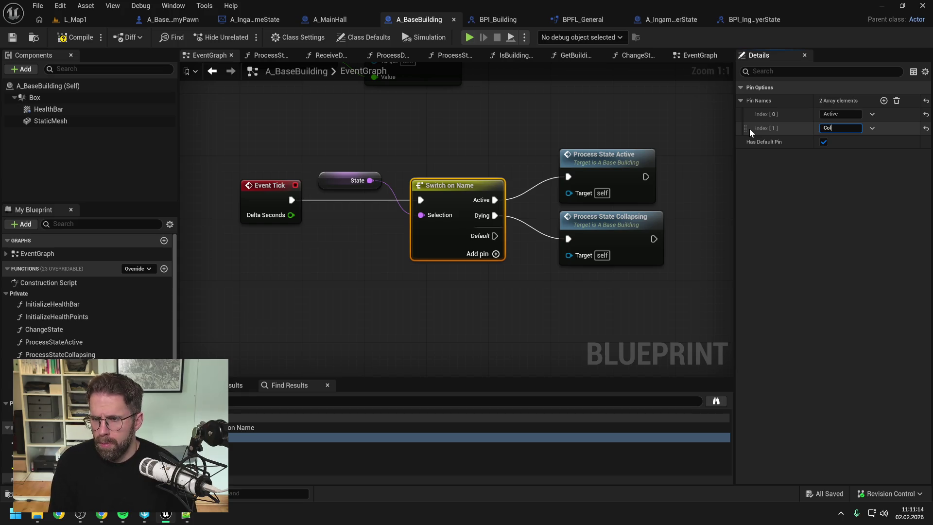
text(lapsing)
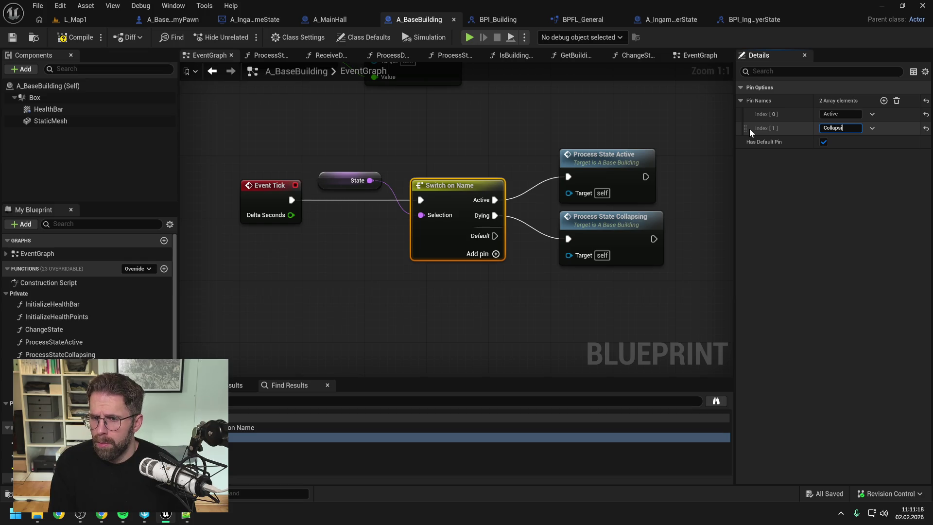
key(Return)
drag(501, 215, 568, 239)
click(513, 300)
key(F7)
key(ctrl+s)
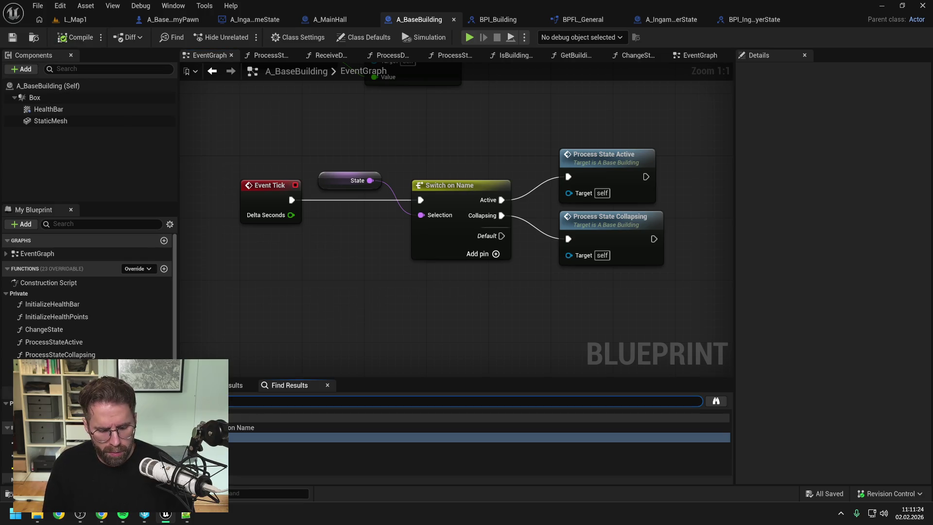
- Set ProcessStateCollapsing's Change State value to Destroyed and save A_BaseBuilding
key(Return)
double_click(388, 437)
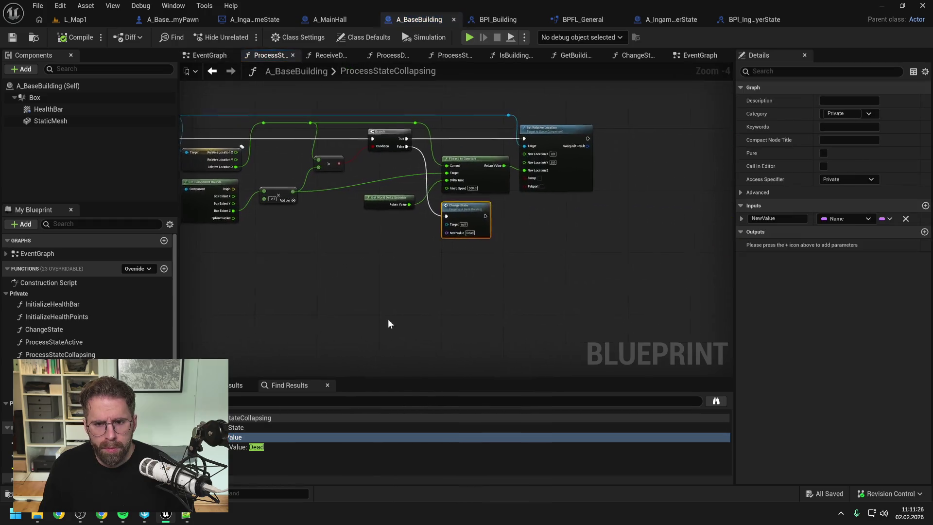
text(Destroyed)
key(Return)
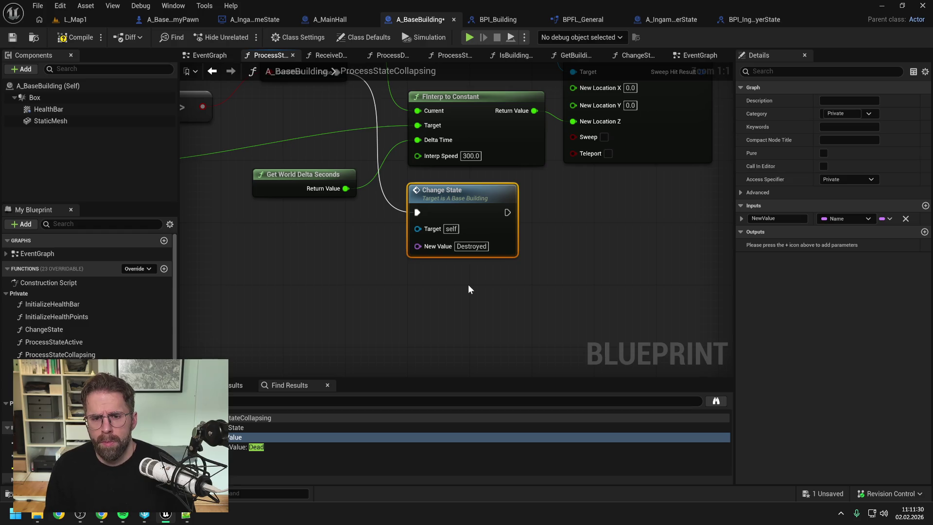
click(469, 288)
key(ctrl+s)
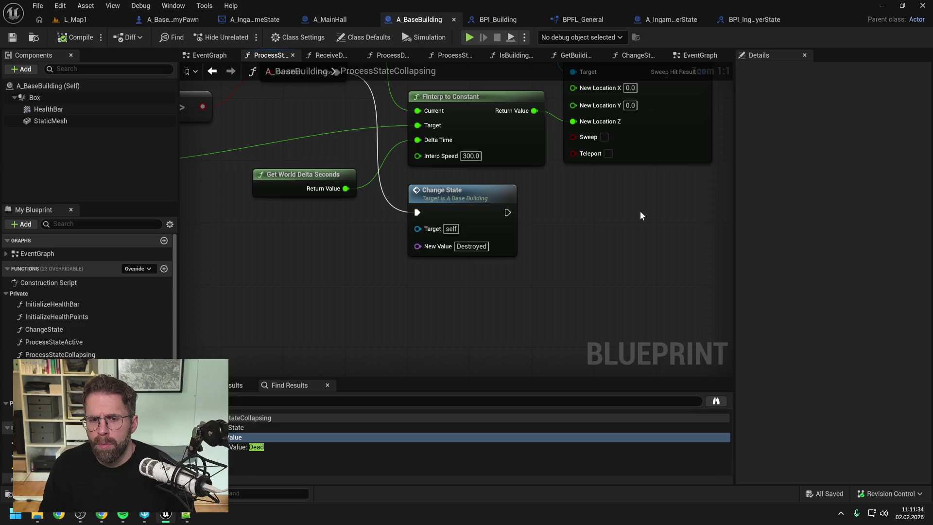
- In BPI_IngamePlayerState, append 'Collapsing' to the HandleMainHall function name to make HandleMainHallCollapsing
click(730, 23)
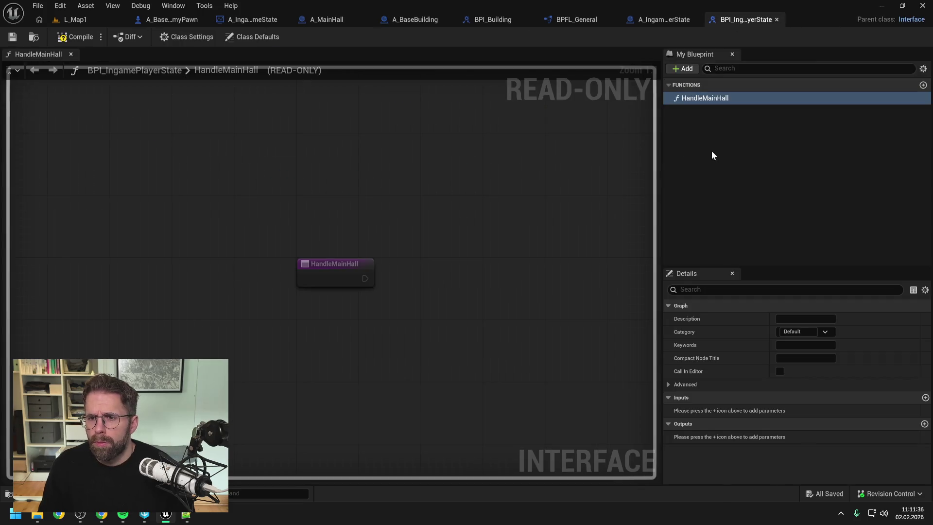
click(724, 98)
click(731, 101)
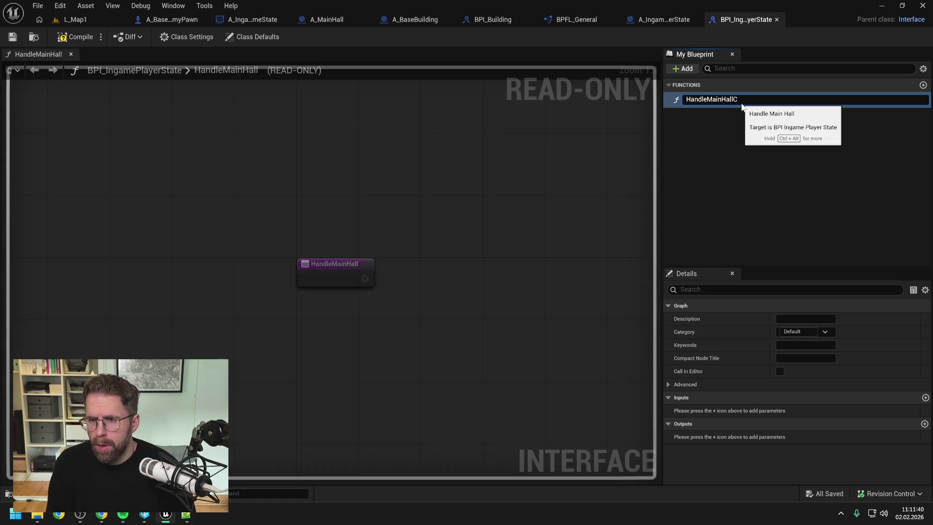
key(Return)
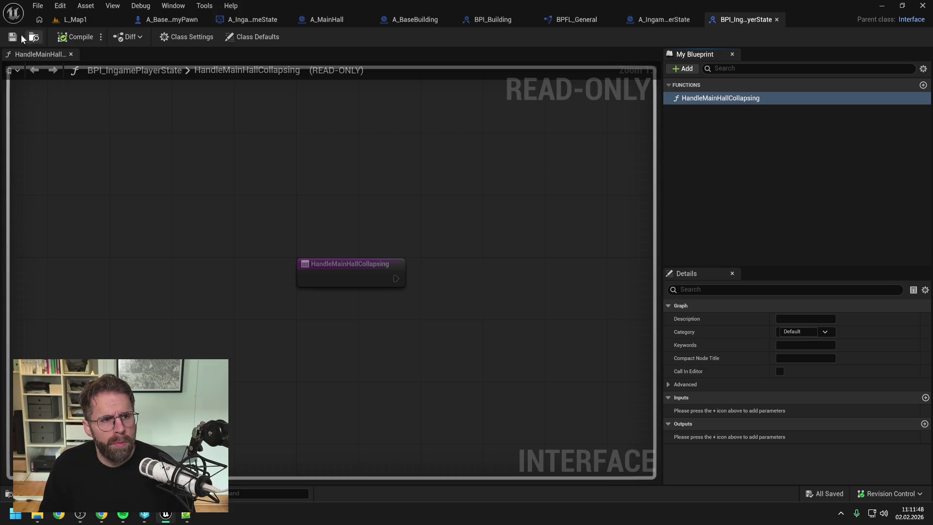
click(329, 19)
- Add a Handle Main Hall Collapsing message call on the Get My Player State output
drag(519, 197, 541, 211)
text(handlemain)
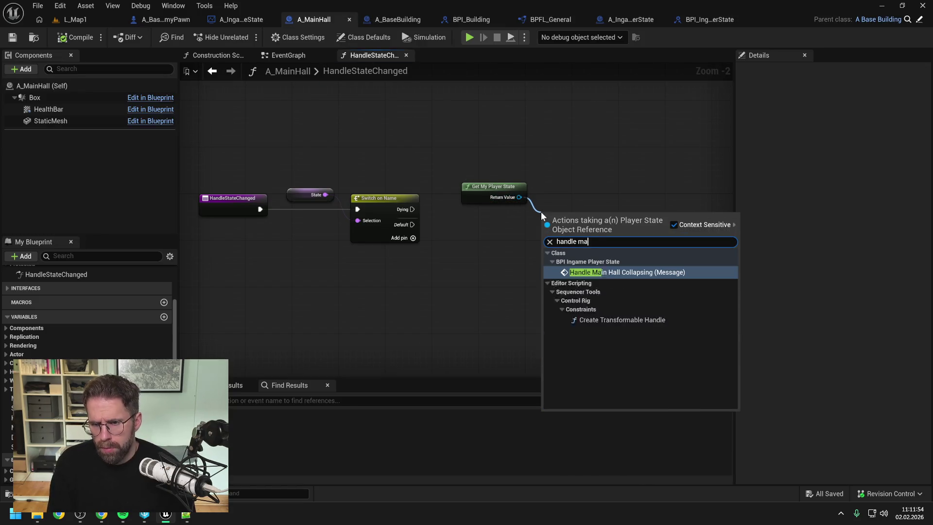
key(Return)
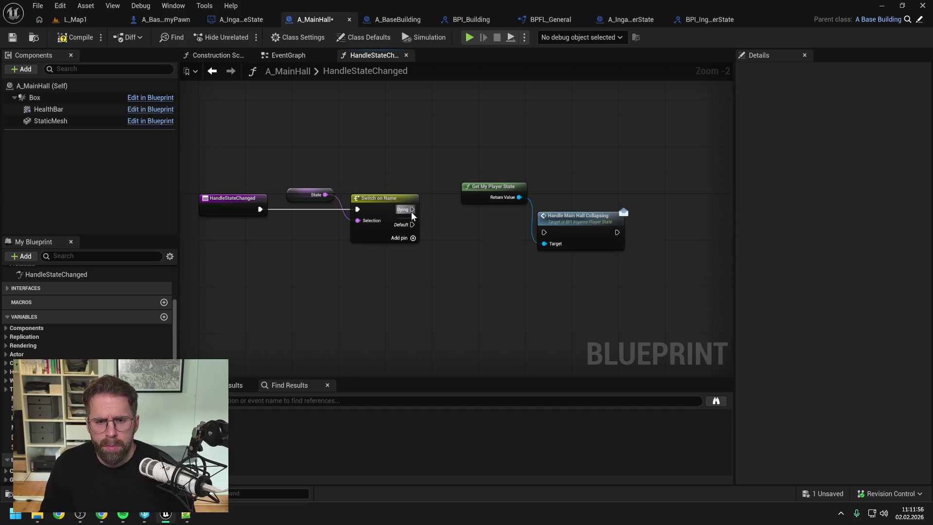
- Rename the Switch on Name's Dying case to Collapsing and wire it to the message call
click(391, 212)
click(840, 114)
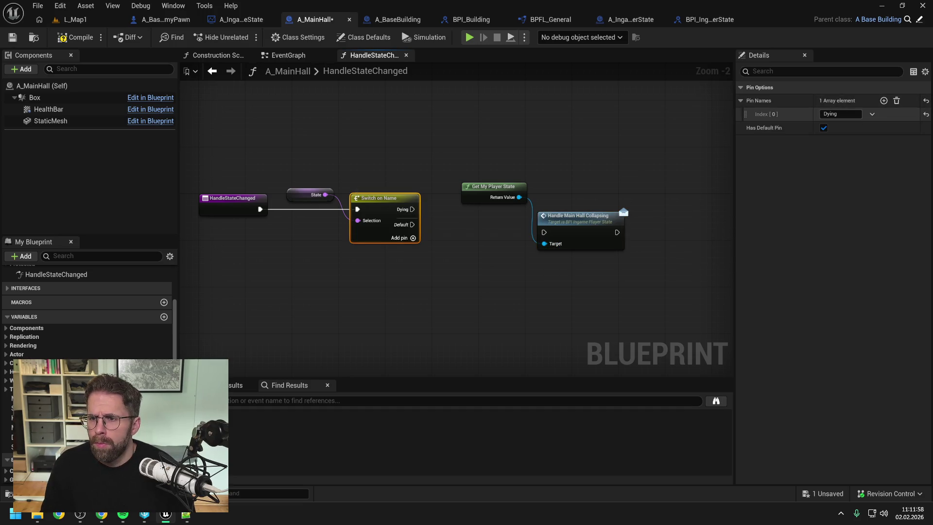
text(Collapsing)
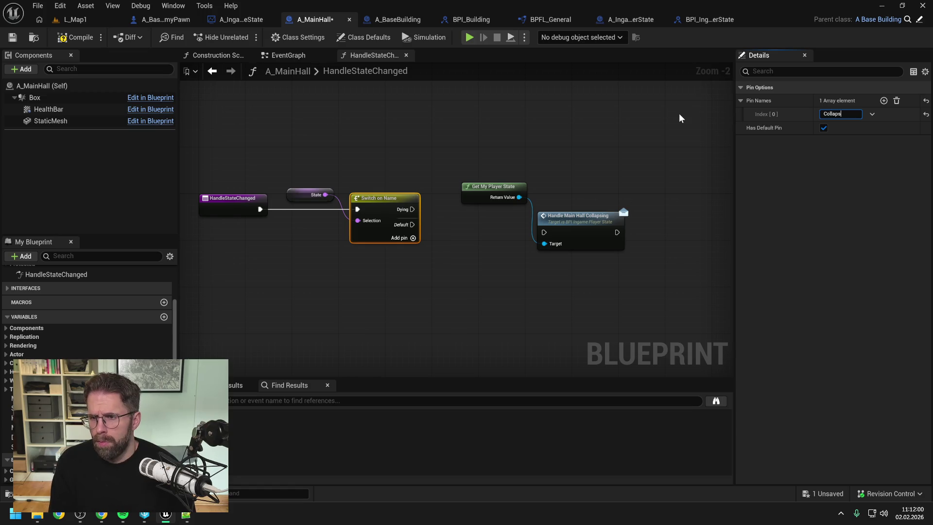
key(Return)
mouse_move(417, 209)
mouse_down()
mouse_move(537, 234)
mouse_move(561, 203)
mouse_up()
- Compile and save A_MainHall, then set a breakpoint on the Handle Main Hall Collapsing call
click(539, 154)
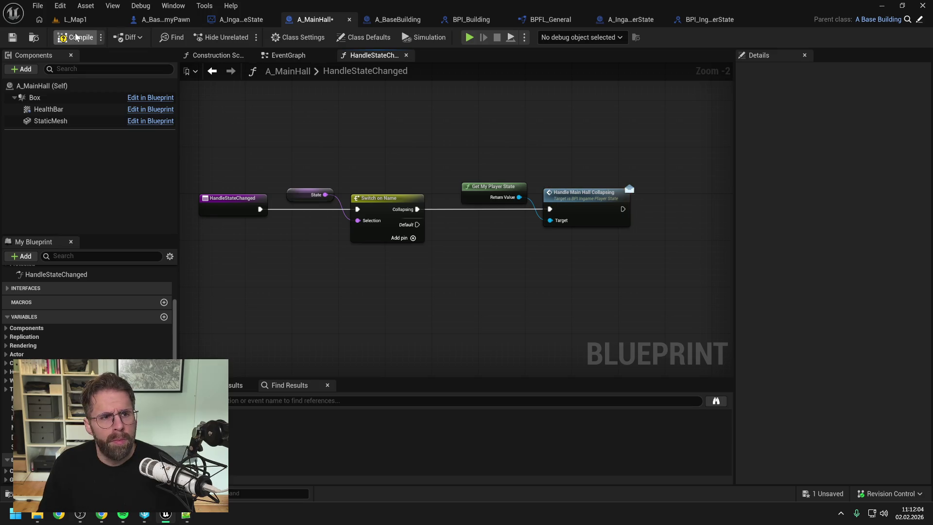
key(ctrl+s)
click(561, 199)
key(F9)
click(428, 129)
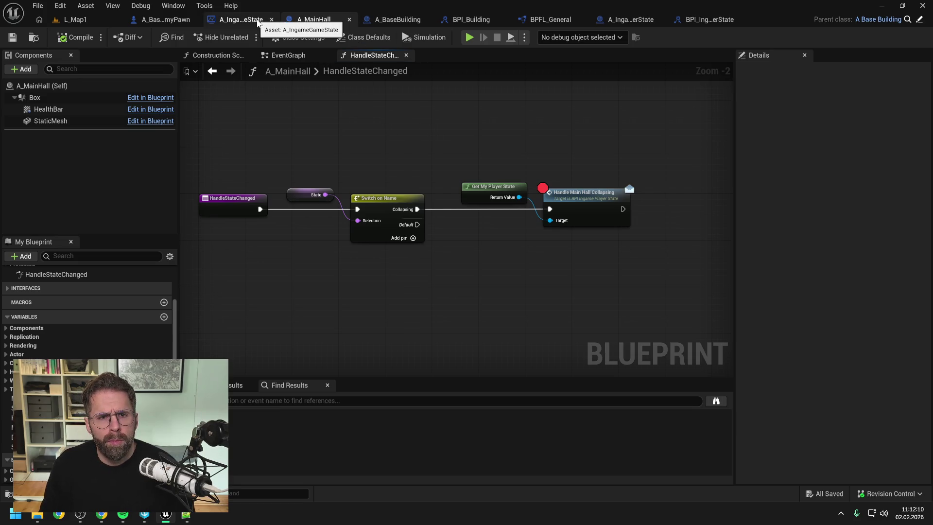
click(620, 20)
- Add Event HandleMainHallCollapsing from My Blueprint's Interfaces list to A_IngamePlayerState, then compile and save
drag(551, 165, 529, 161)
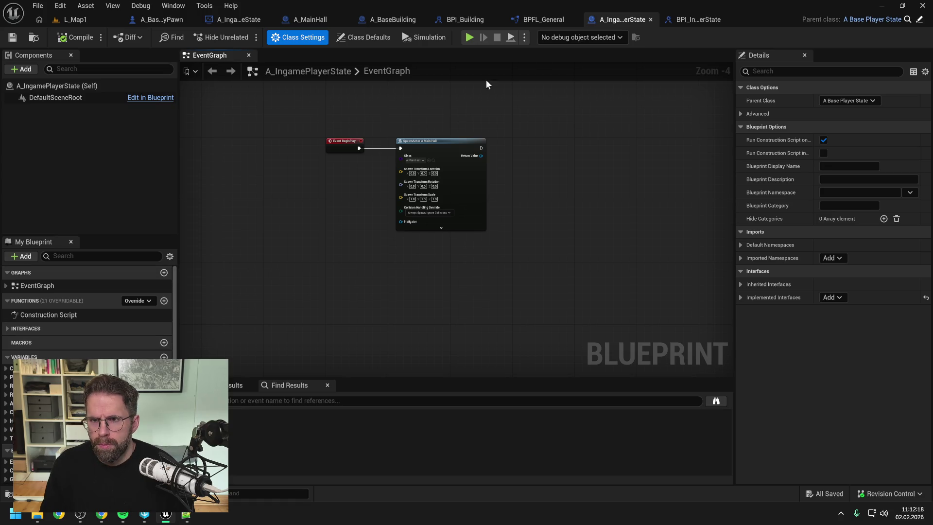
click(696, 19)
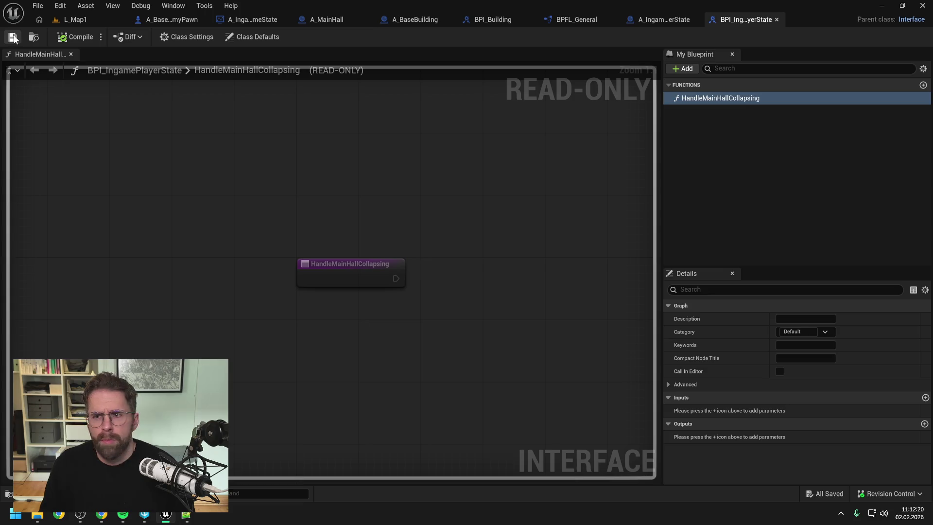
click(668, 19)
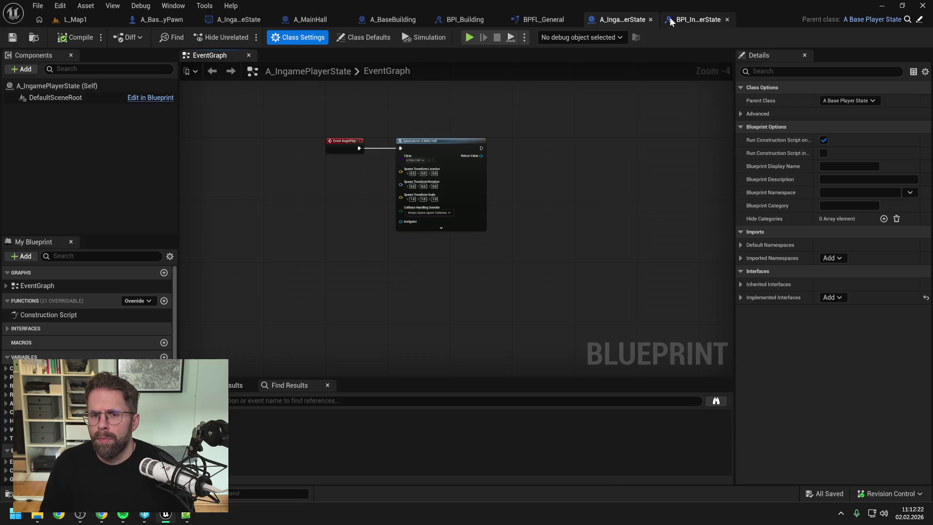
click(11, 328)
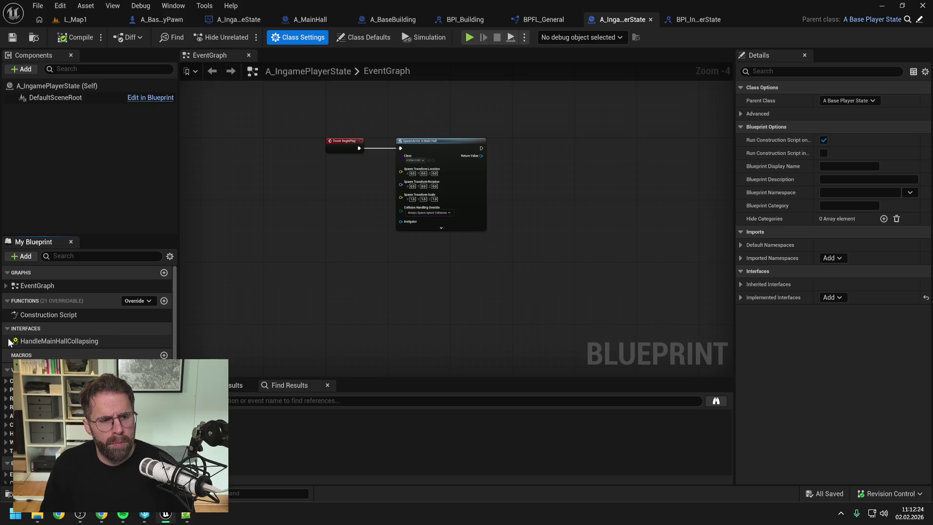
double_click(37, 341)
scroll(450, 243, down, 4)
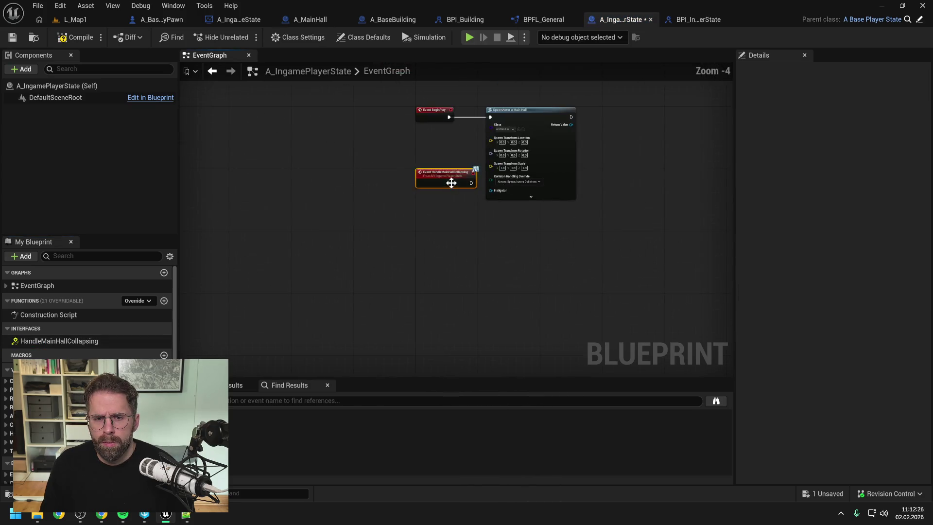
scroll(500, 240, up, 2)
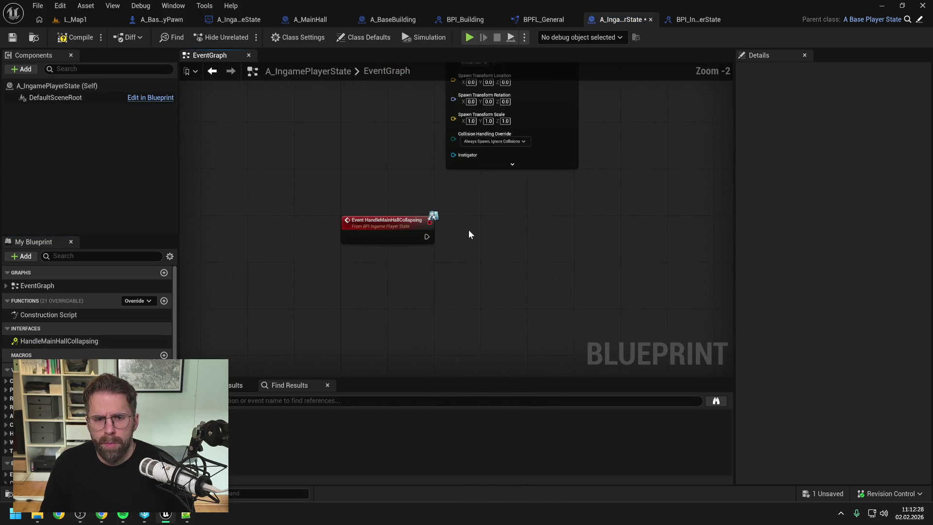
click(70, 31)
key(ctrl+s)
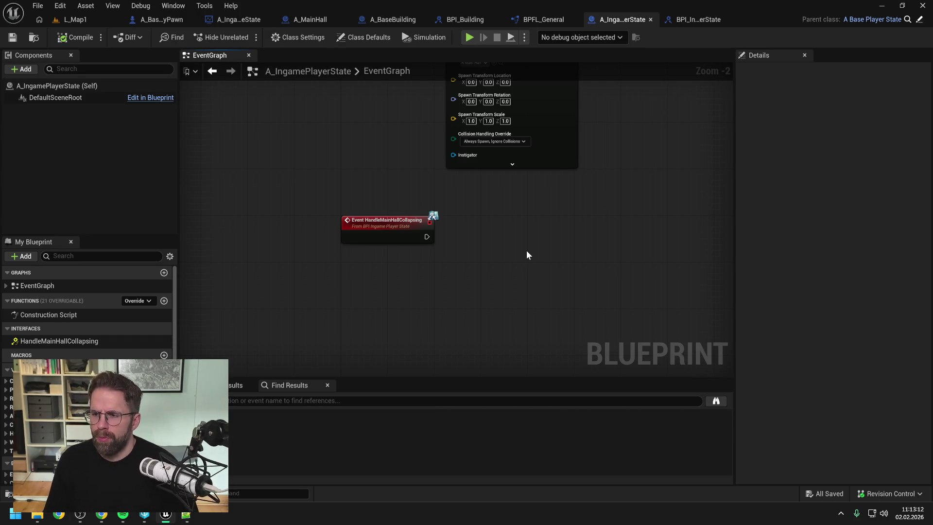
scroll(87, 330, down, 2)
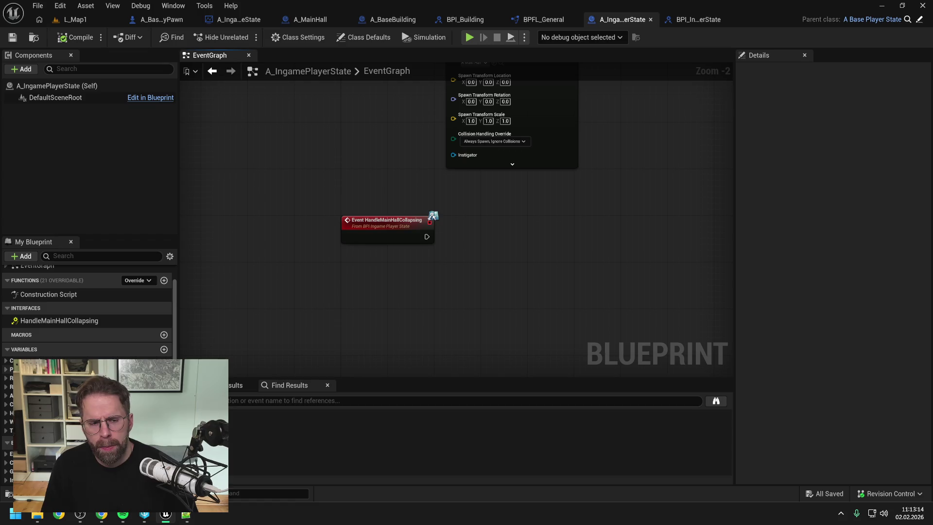